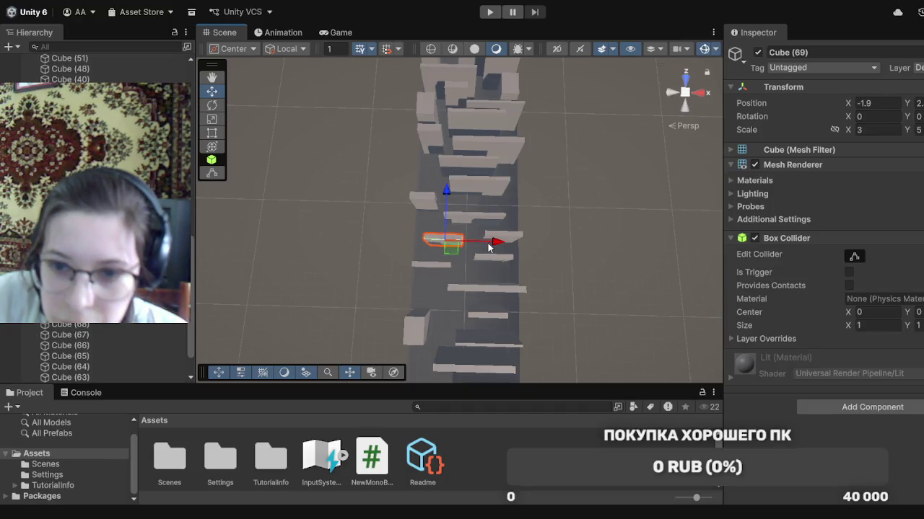
# Nudge Cube (59) forward, move Cube (68) to X -2.59 and slide Cube (70) to X -0.44
pyautogui.click(476, 217)
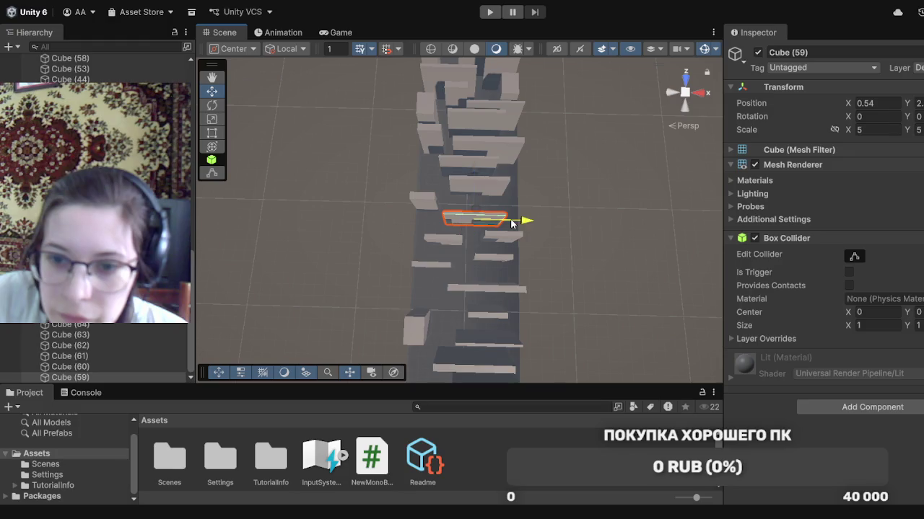
pyautogui.moveTo(488, 197); pyautogui.dragTo(488, 194)
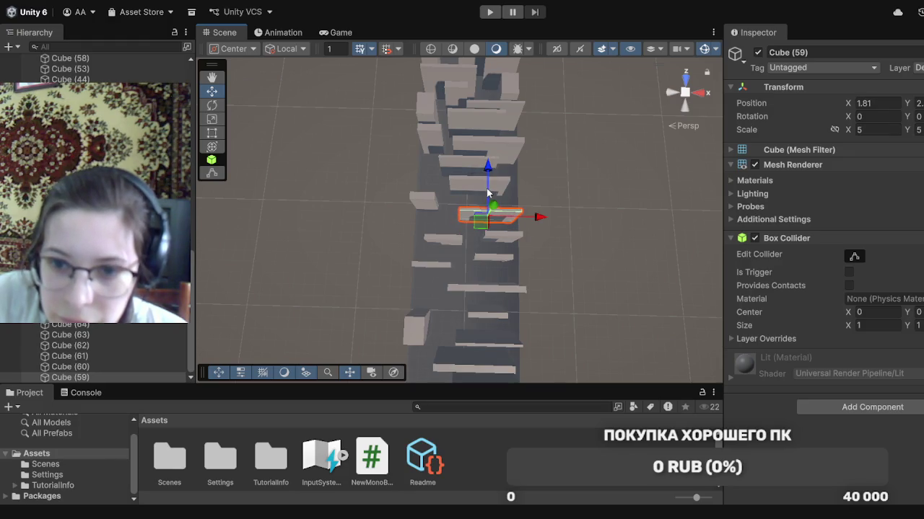
pyautogui.click(422, 205)
pyautogui.moveTo(431, 208); pyautogui.dragTo(446, 230)
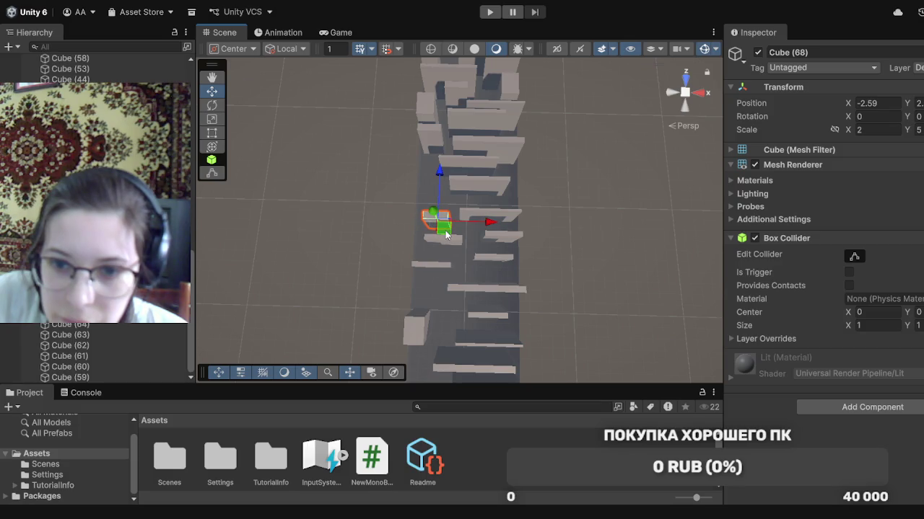
pyautogui.click(469, 188)
pyautogui.moveTo(474, 193)
pyautogui.mouseDown()
pyautogui.moveTo(442, 199)
pyautogui.moveTo(461, 196)
pyautogui.mouseUp()
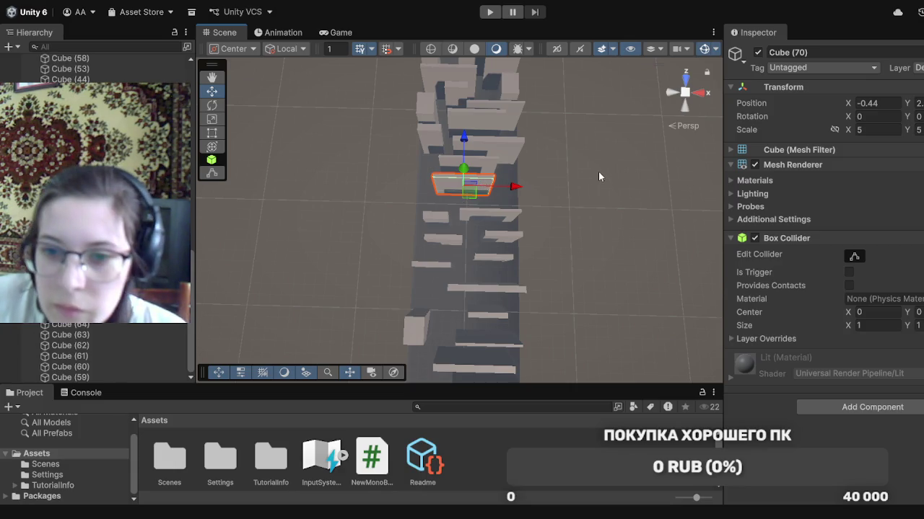
pyautogui.moveTo(598, 174)
pyautogui.mouseDown()
pyautogui.moveTo(575, 213)
pyautogui.moveTo(592, 203)
pyautogui.mouseUp()
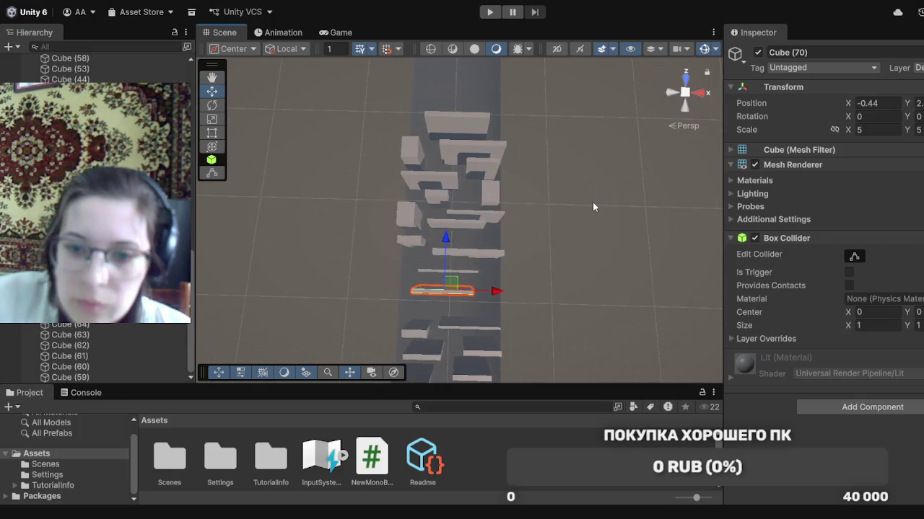
# Reposition the plank Cube (71), block Cube (75) and long bar Cube (77) along the track
pyautogui.click(464, 272)
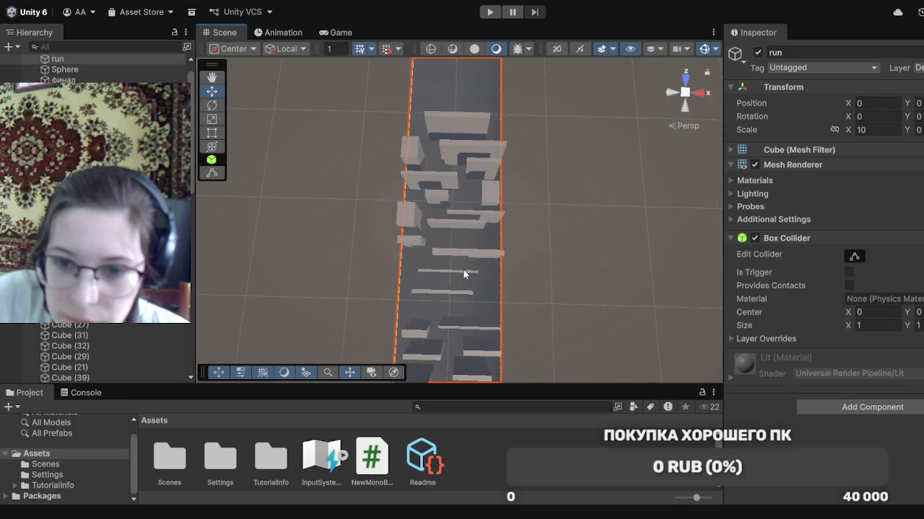
pyautogui.click(465, 271)
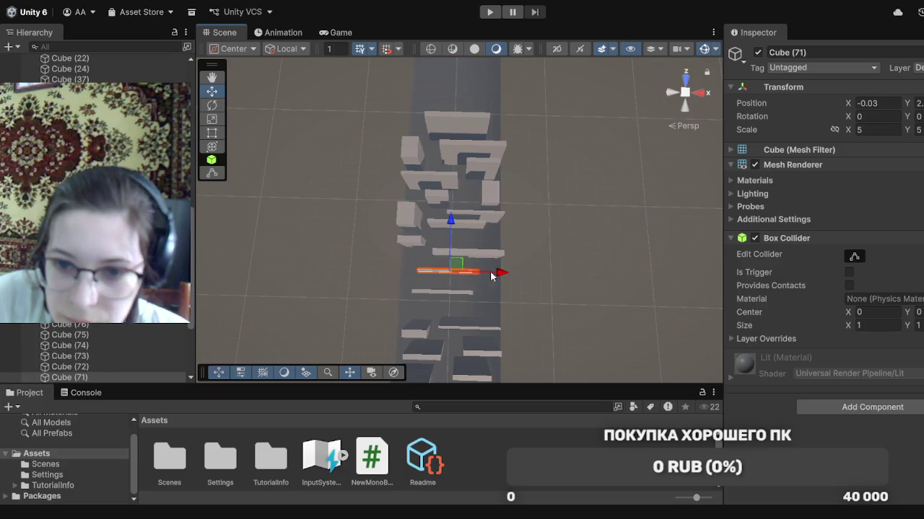
pyautogui.moveTo(495, 273); pyautogui.dragTo(513, 281)
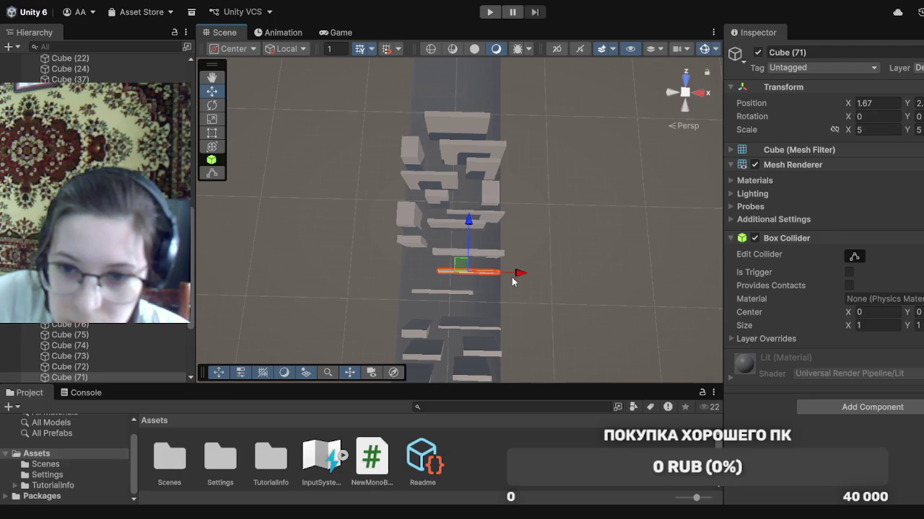
pyautogui.moveTo(469, 253); pyautogui.dragTo(468, 220)
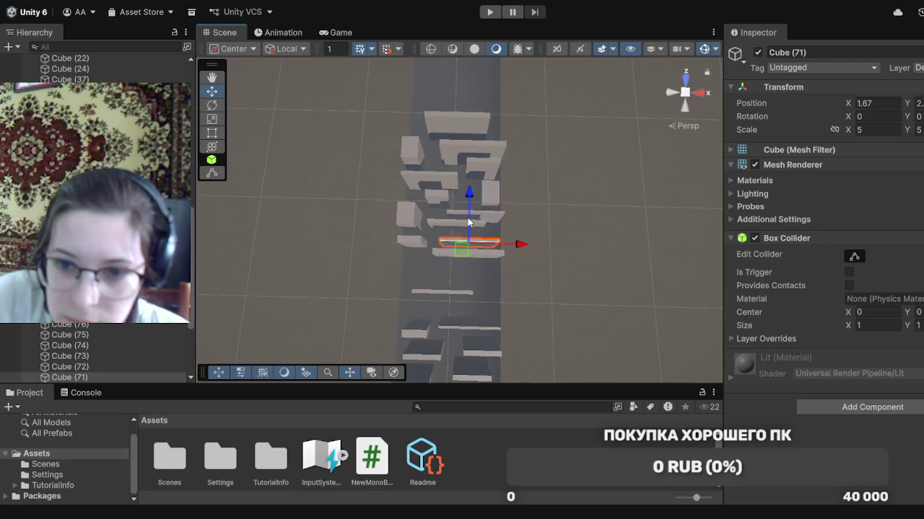
pyautogui.click(415, 243)
pyautogui.moveTo(417, 248); pyautogui.dragTo(488, 277)
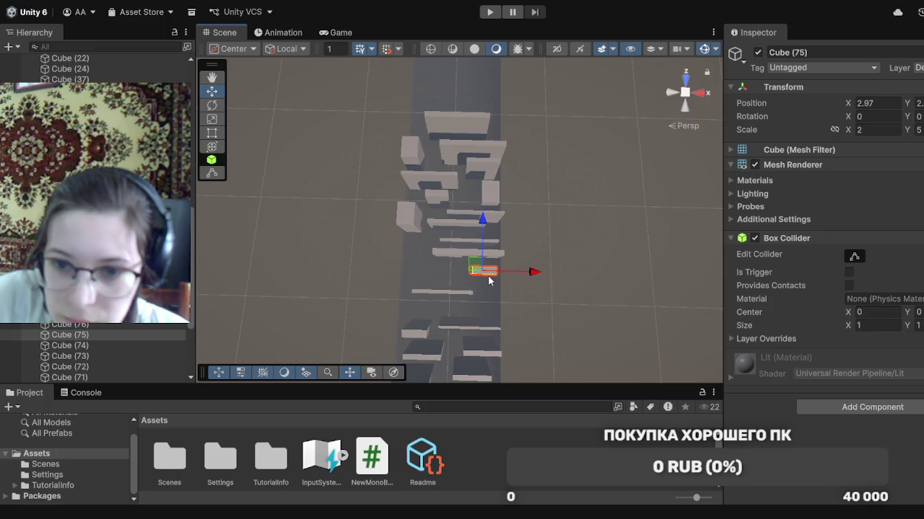
pyautogui.moveTo(474, 266); pyautogui.dragTo(481, 271)
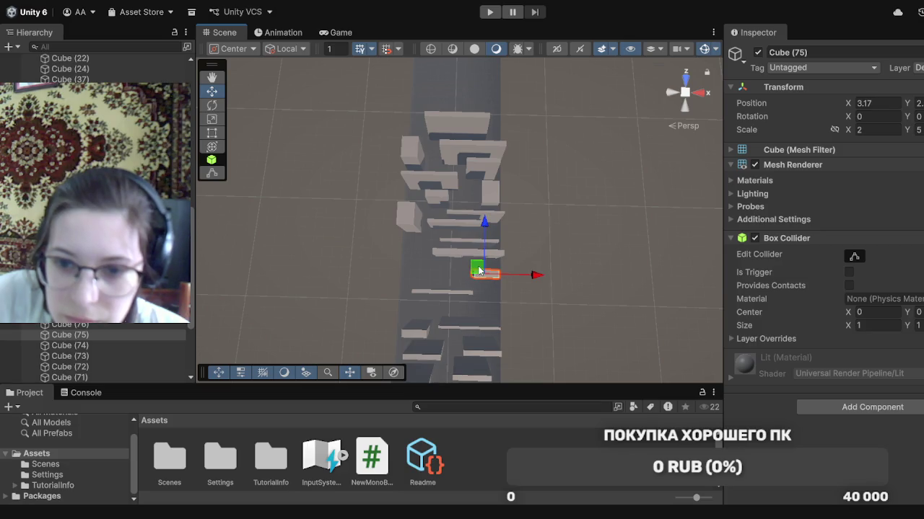
pyautogui.click(453, 253)
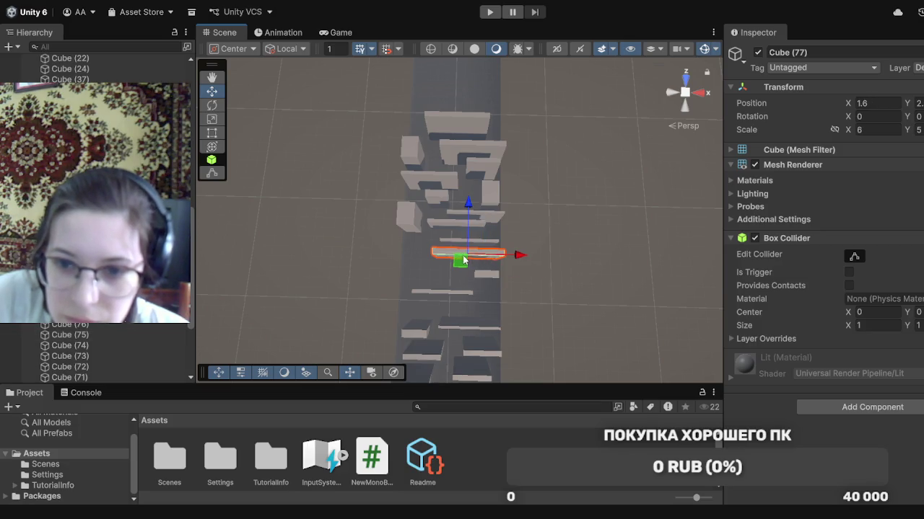
pyautogui.moveTo(462, 260); pyautogui.dragTo(460, 253)
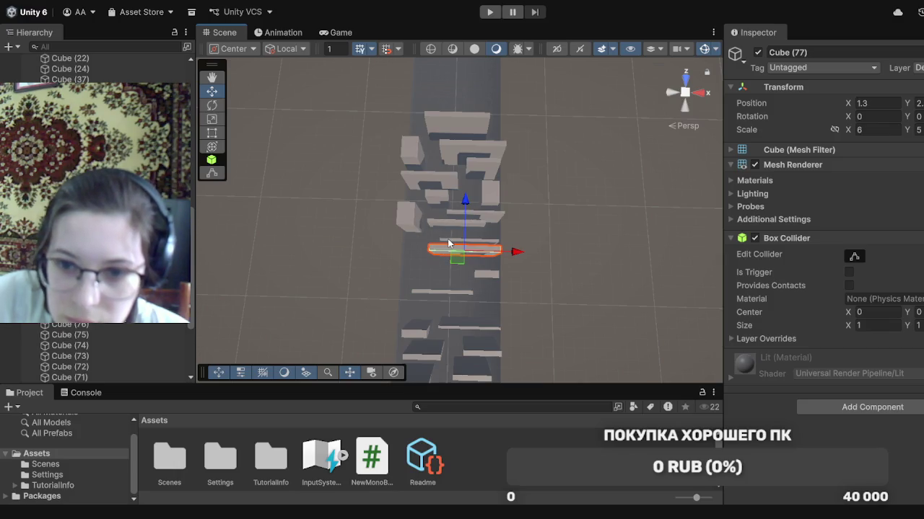
pyautogui.click(449, 244)
pyautogui.moveTo(457, 255); pyautogui.dragTo(424, 290)
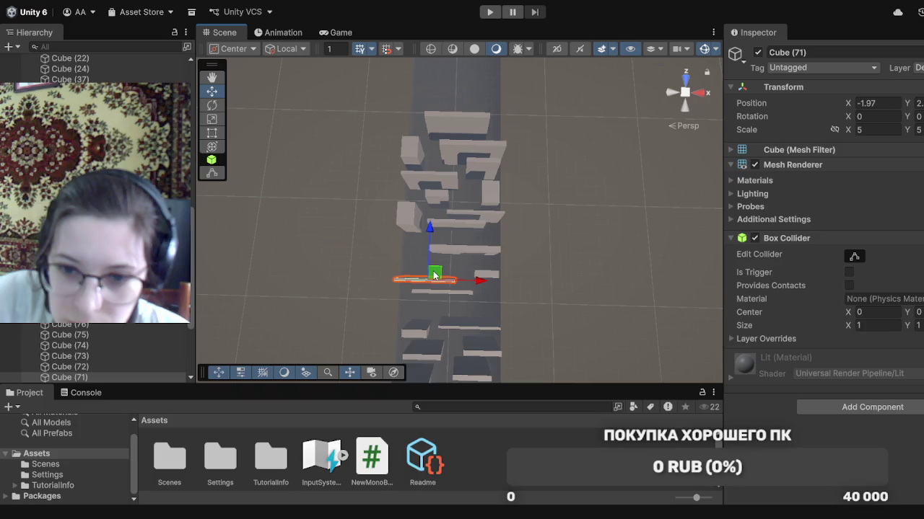
pyautogui.moveTo(437, 275)
pyautogui.mouseDown()
pyautogui.moveTo(448, 266)
pyautogui.moveTo(454, 173)
pyautogui.moveTo(424, 280)
pyautogui.mouseUp()
# Shift Cubes (64), (65) and (61), and nudge Cube (62) in to X 3.2
pyautogui.click(436, 200)
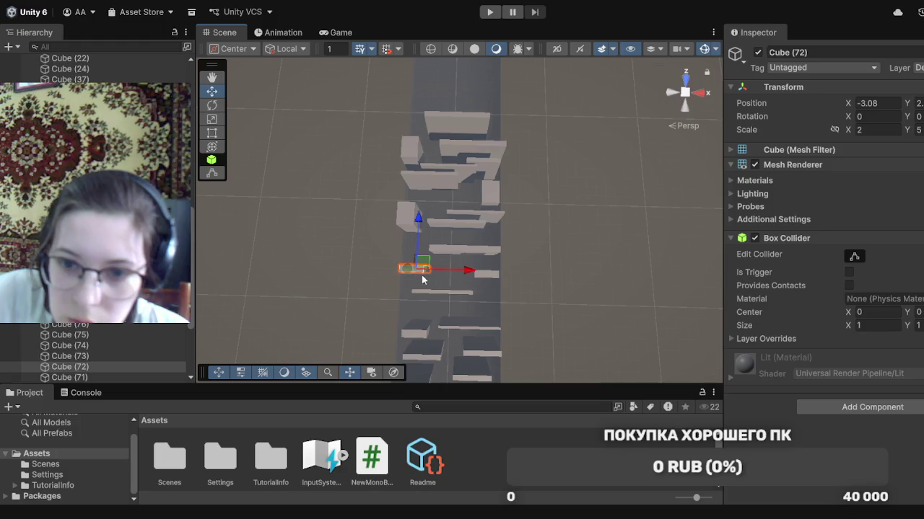
pyautogui.click(418, 224)
pyautogui.moveTo(421, 226)
pyautogui.mouseDown()
pyautogui.moveTo(417, 258)
pyautogui.moveTo(417, 246)
pyautogui.mouseUp()
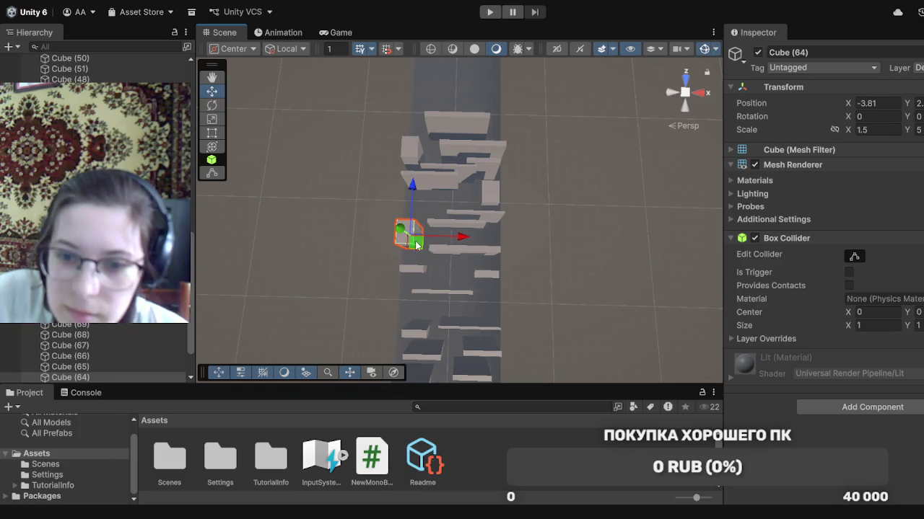
pyautogui.click(450, 228)
pyautogui.moveTo(470, 234); pyautogui.dragTo(477, 238)
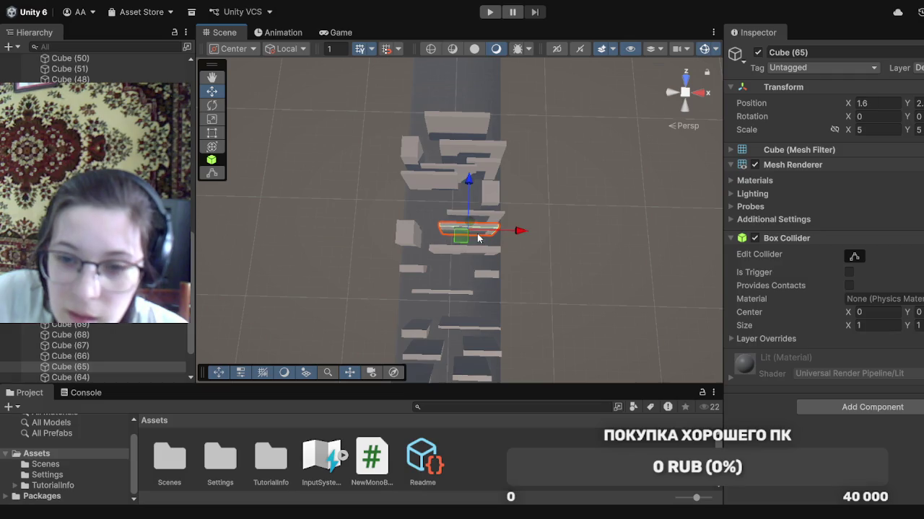
pyautogui.click(484, 220)
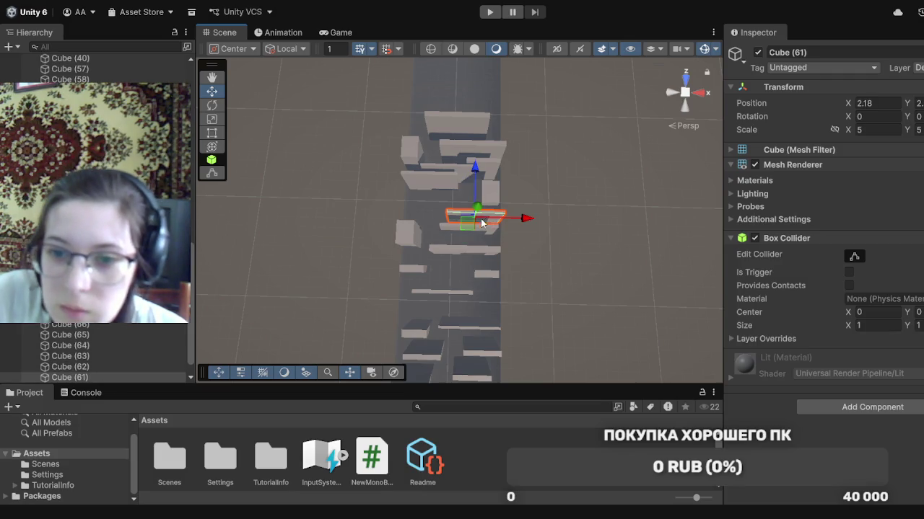
pyautogui.moveTo(470, 220); pyautogui.dragTo(427, 211)
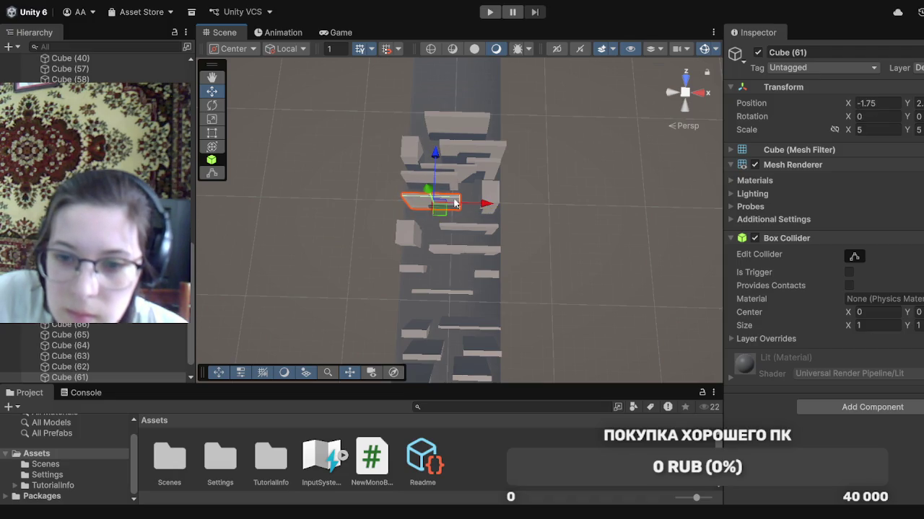
pyautogui.click(487, 202)
pyautogui.moveTo(483, 209); pyautogui.dragTo(480, 219)
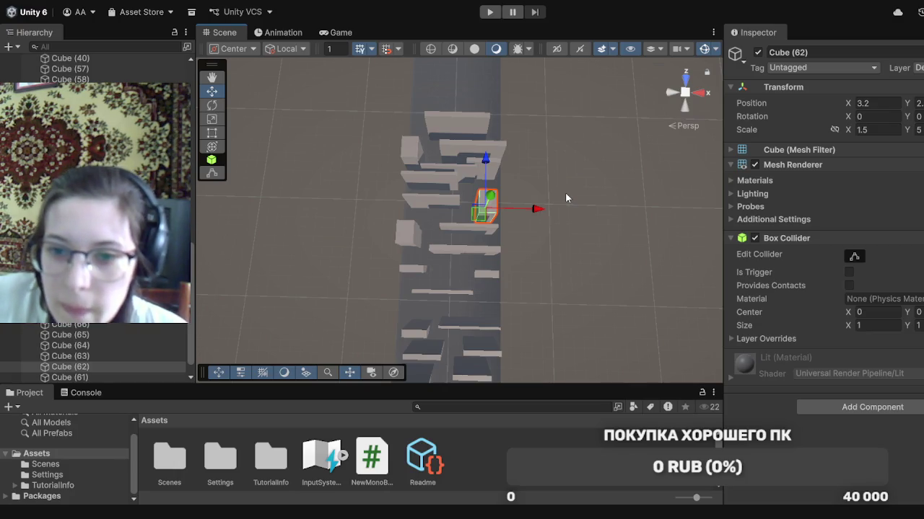
pyautogui.moveTo(565, 192)
pyautogui.mouseDown()
pyautogui.moveTo(561, 243)
pyautogui.moveTo(565, 209)
pyautogui.moveTo(567, 224)
pyautogui.mouseUp()
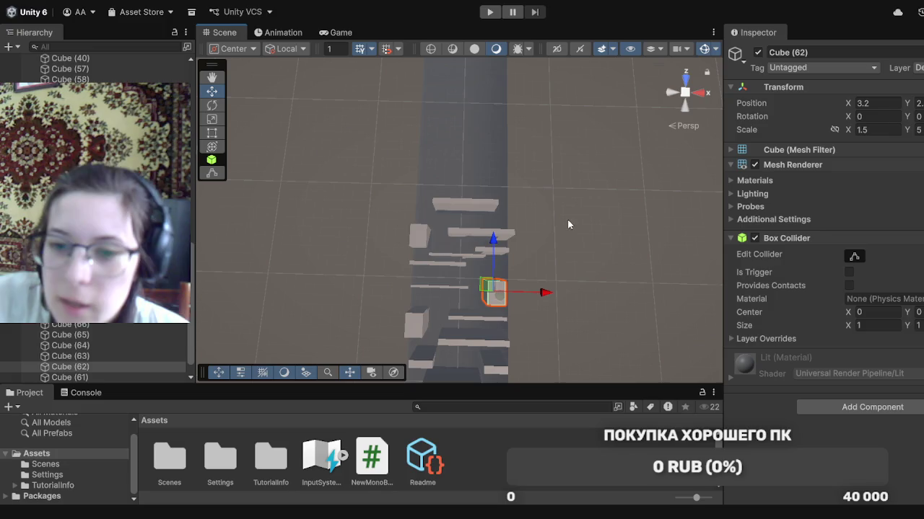
# Reposition Cubes (74), (71), (73), (60) and (66) along the track
pyautogui.click(442, 263)
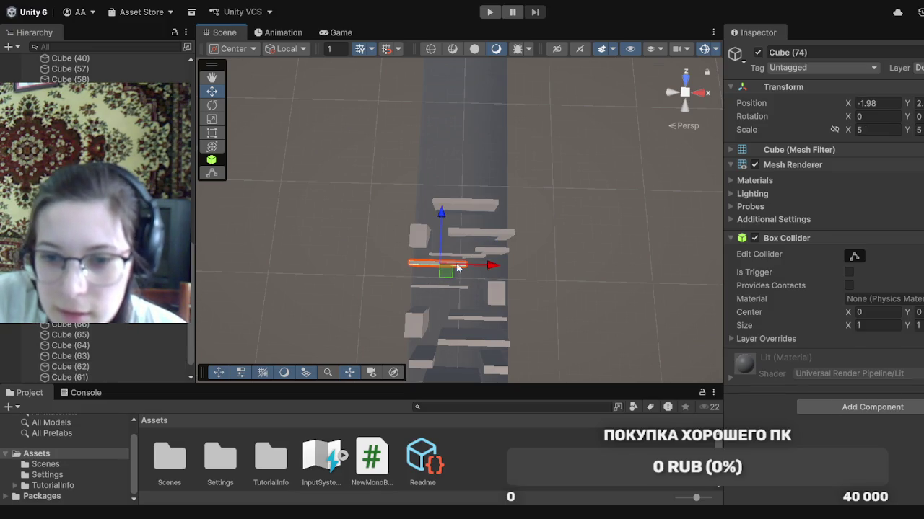
pyautogui.moveTo(487, 266); pyautogui.dragTo(528, 266)
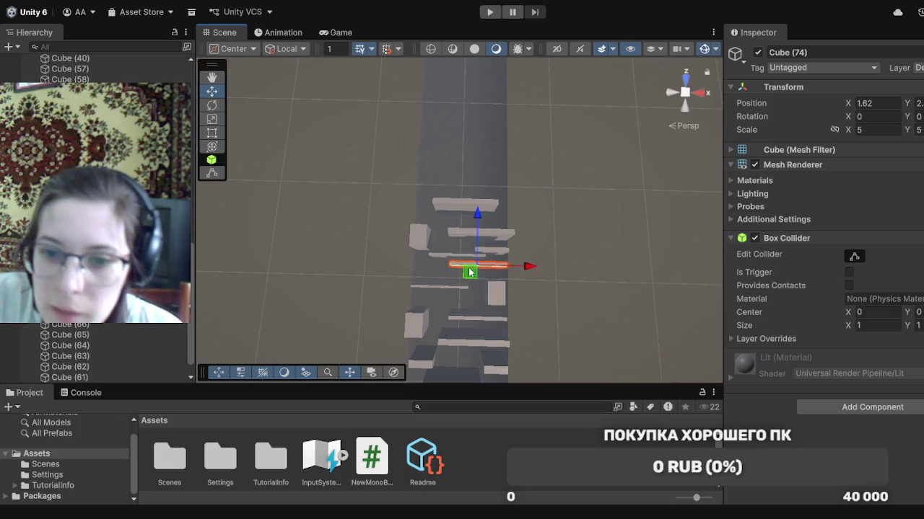
pyautogui.moveTo(477, 238)
pyautogui.mouseDown()
pyautogui.moveTo(478, 222)
pyautogui.moveTo(480, 232)
pyautogui.mouseUp()
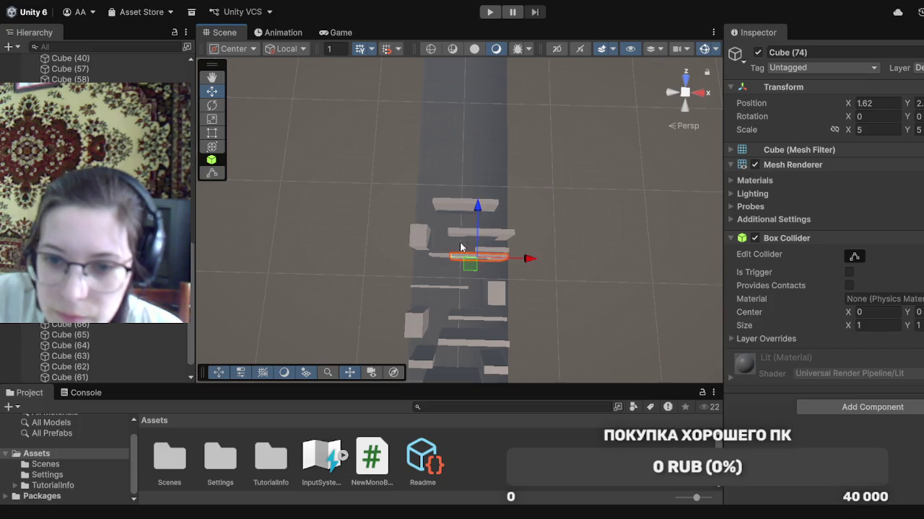
pyautogui.click(437, 254)
pyautogui.moveTo(475, 232)
pyautogui.mouseDown()
pyautogui.moveTo(477, 132)
pyautogui.moveTo(462, 182)
pyautogui.mouseUp()
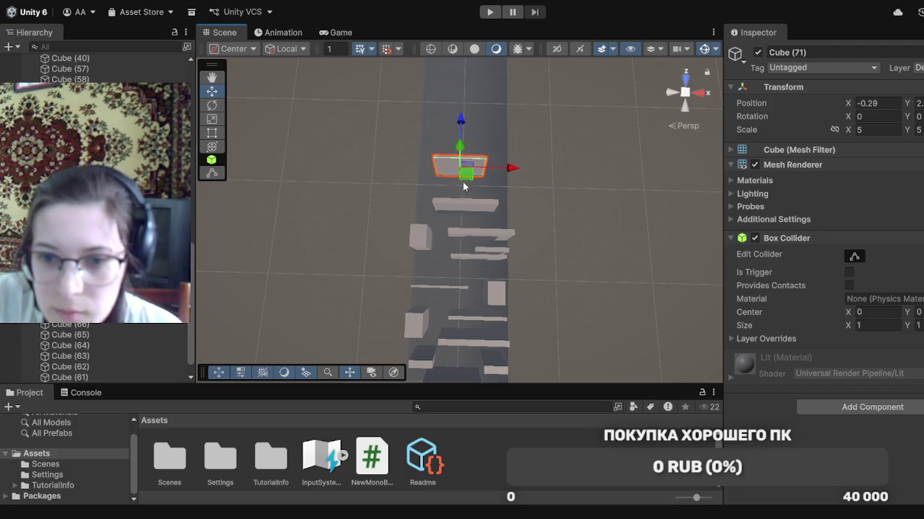
pyautogui.click(420, 240)
pyautogui.moveTo(425, 243); pyautogui.dragTo(437, 277)
pyautogui.click(494, 255)
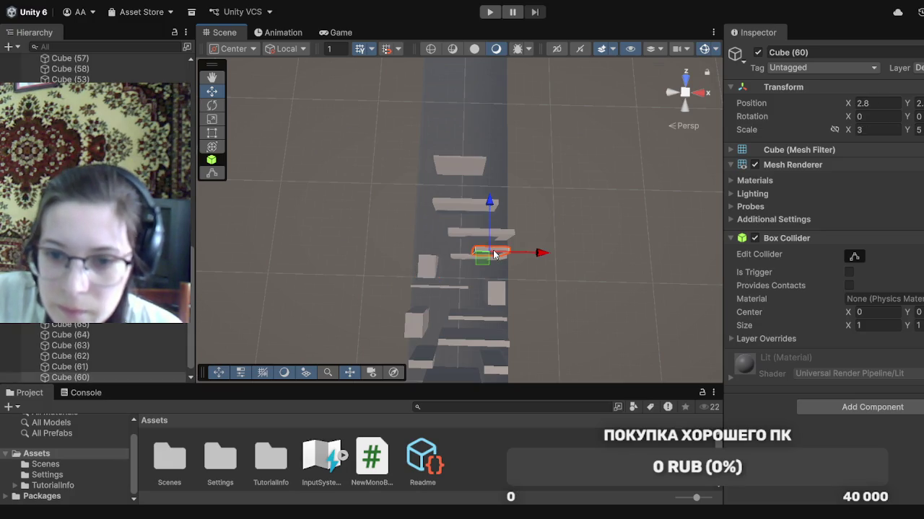
pyautogui.moveTo(495, 255); pyautogui.dragTo(425, 245)
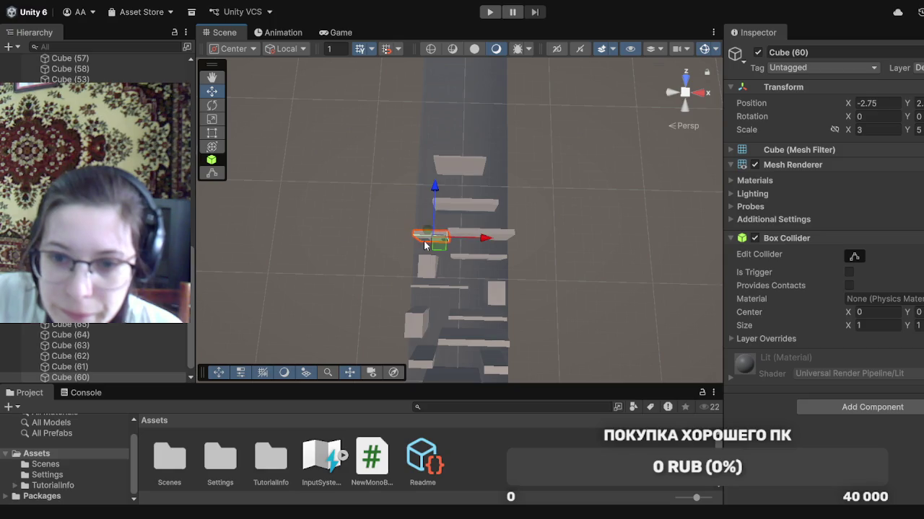
pyautogui.click(497, 236)
pyautogui.moveTo(473, 242); pyautogui.dragTo(466, 220)
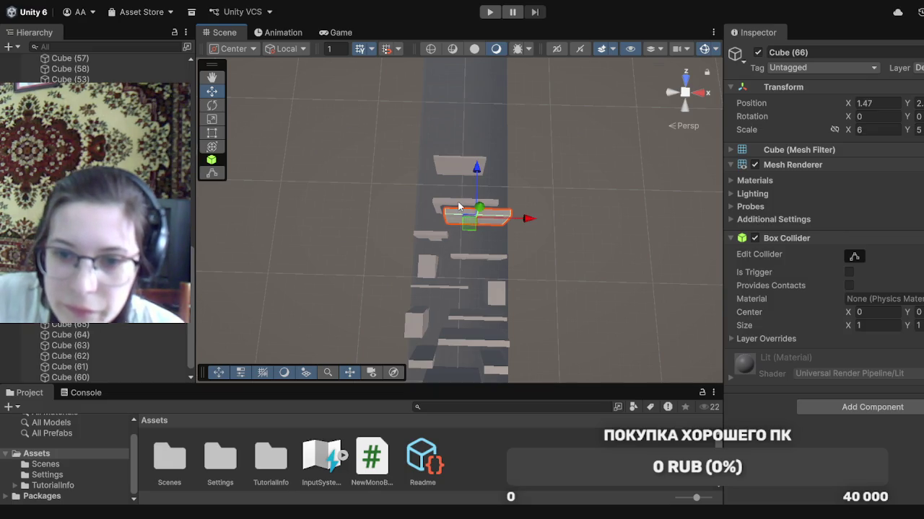
# Delete Cube (76) and move Cube (71) down the path to X 2.74
pyautogui.click(459, 207)
pyautogui.moveTo(462, 218); pyautogui.dragTo(452, 196)
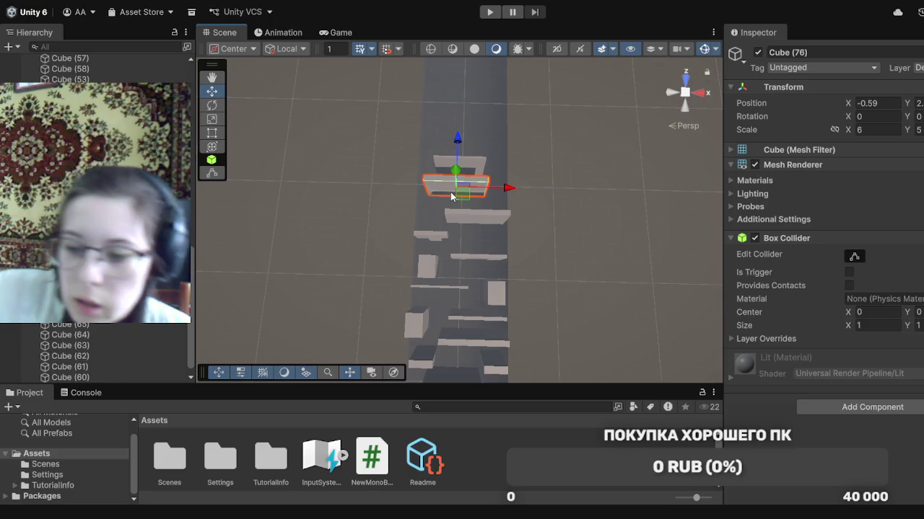
pyautogui.press('Delete')
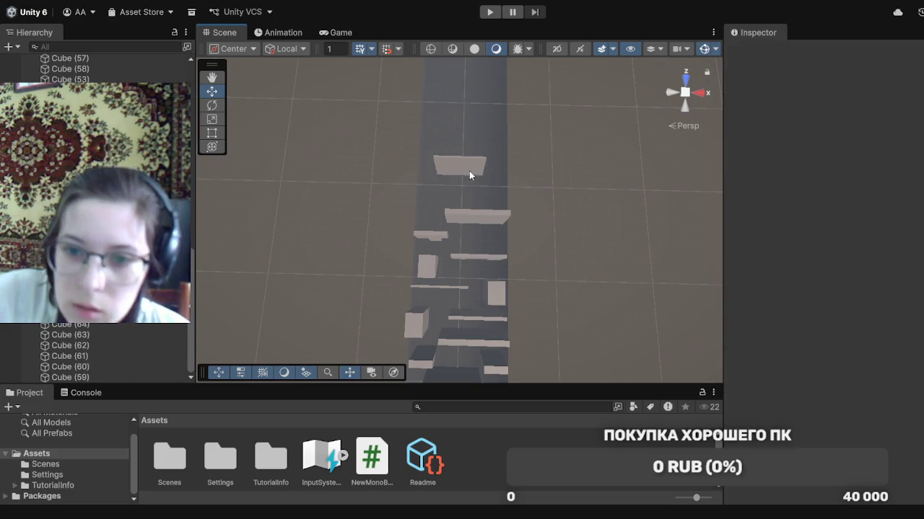
pyautogui.click(467, 171)
pyautogui.moveTo(470, 173); pyautogui.dragTo(496, 251)
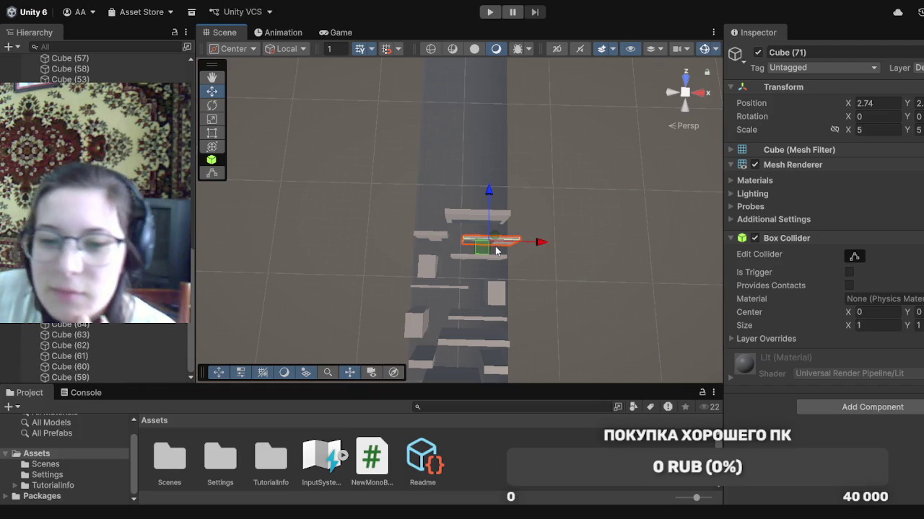
pyautogui.scroll(-10, 553, 336)
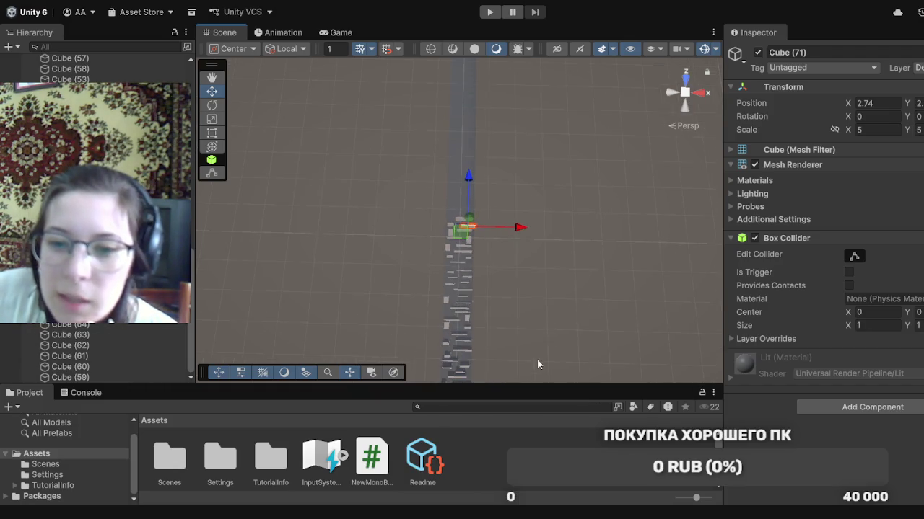
# Select a range of platform cubes starting from Cube (59) in the Hierarchy
pyautogui.scroll(-5, 537, 364)
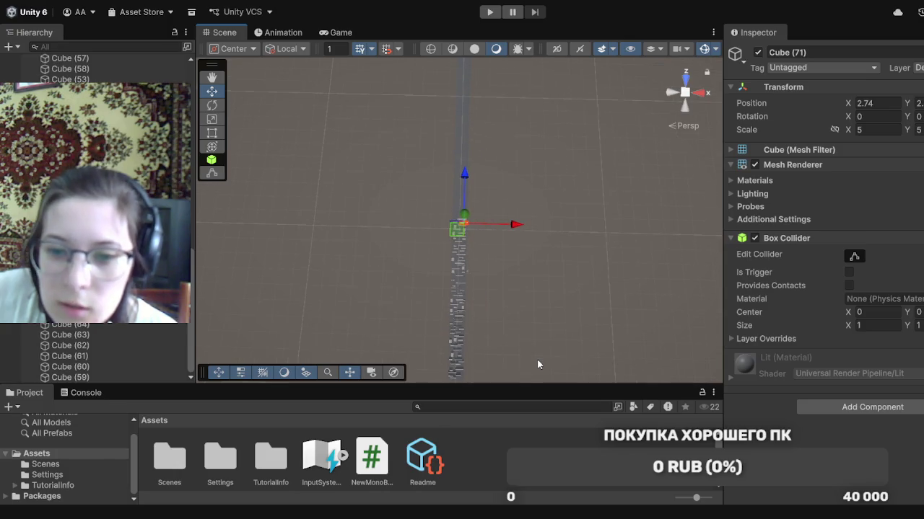
pyautogui.scroll(-1, 479, 356)
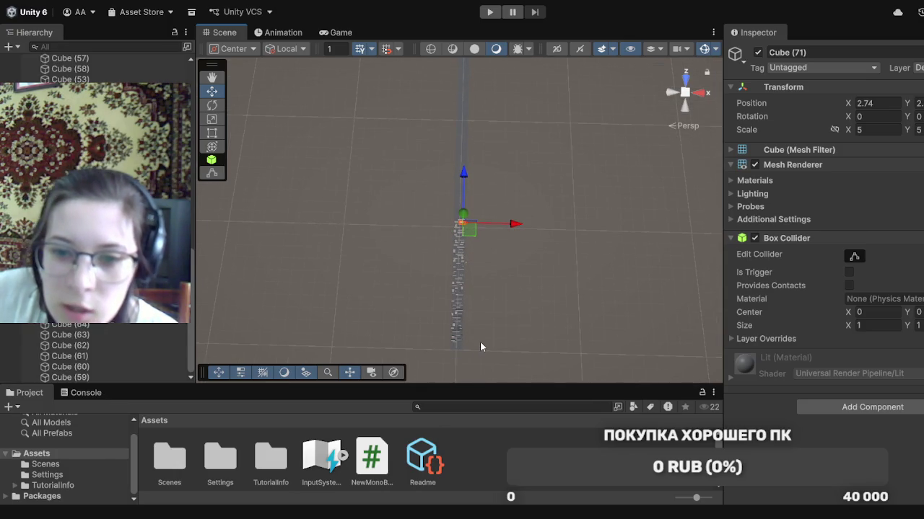
pyautogui.scroll(1, 480, 346)
pyautogui.moveTo(480, 341)
pyautogui.mouseDown()
pyautogui.moveTo(491, 305)
pyautogui.moveTo(476, 286)
pyautogui.mouseUp()
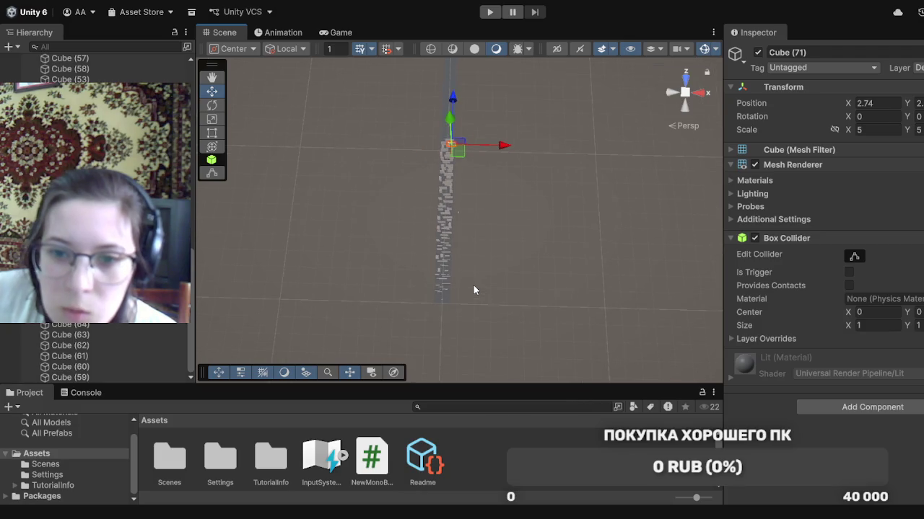
pyautogui.scroll(2, 473, 290)
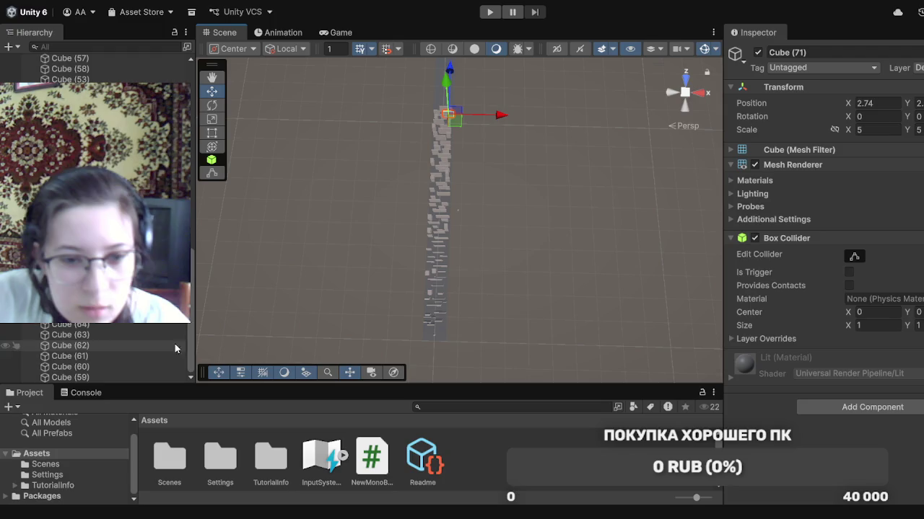
pyautogui.click(158, 375)
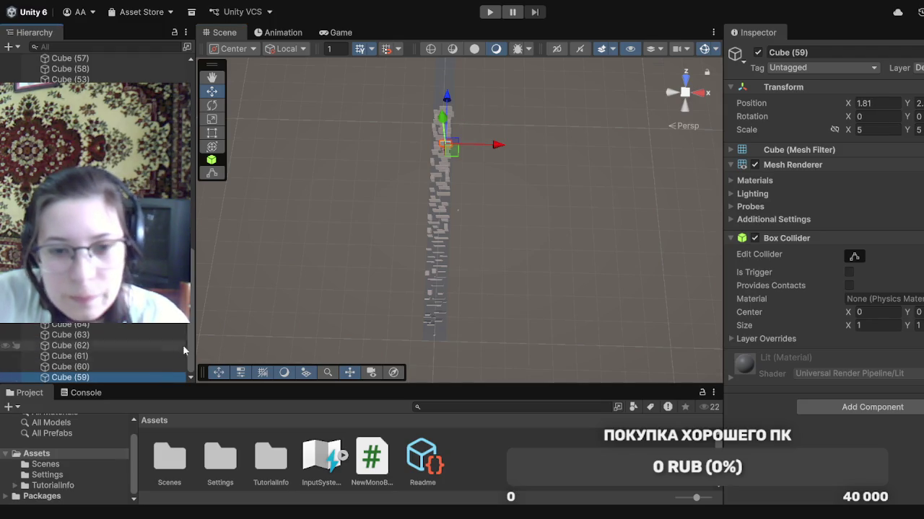
pyautogui.moveTo(190, 338); pyautogui.dragTo(191, 80)
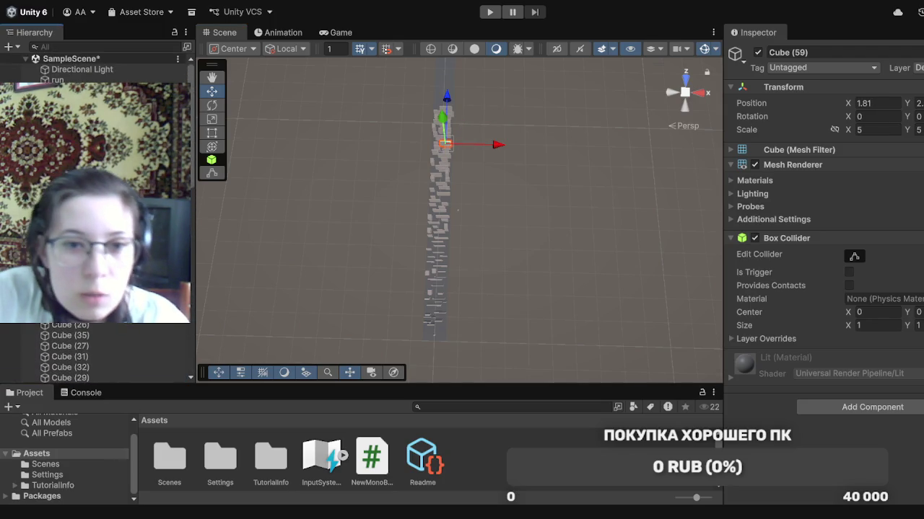
pyautogui.keyDown('shift'); pyautogui.click(65, 91); pyautogui.keyUp('shift')
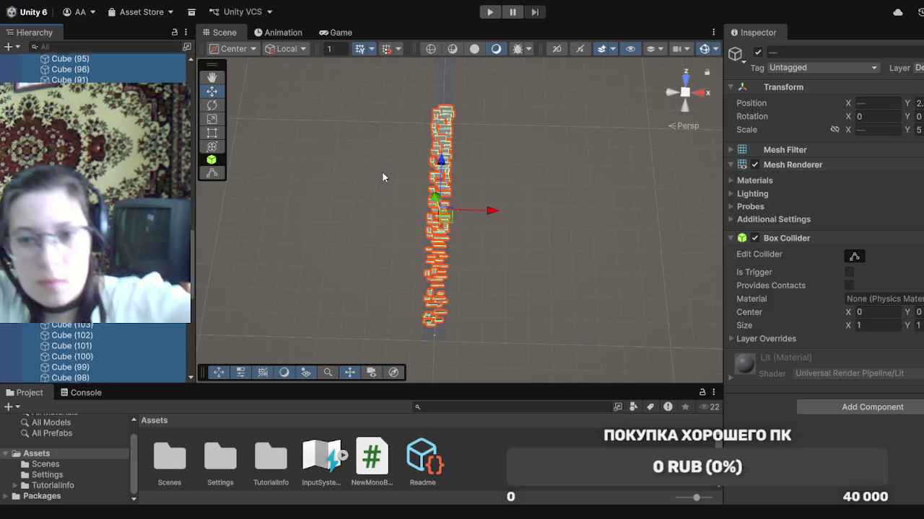
# Move the selected cubes further up the tower, then clear the selection
pyautogui.moveTo(443, 171); pyautogui.dragTo(447, 50)
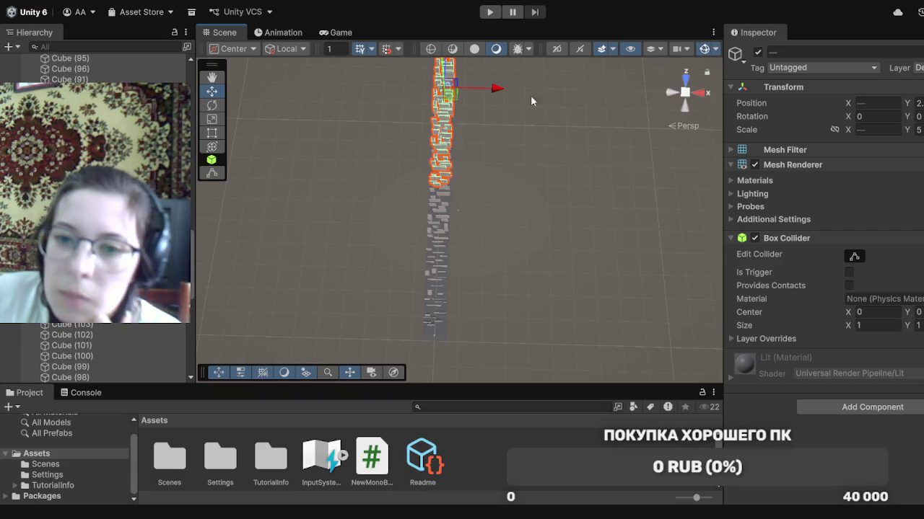
pyautogui.moveTo(557, 175); pyautogui.dragTo(588, 252)
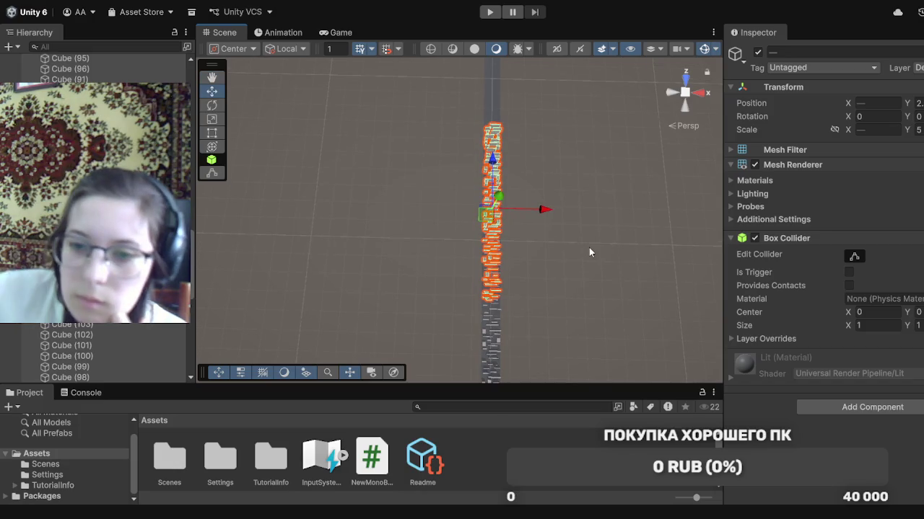
pyautogui.moveTo(492, 171); pyautogui.dragTo(498, 106)
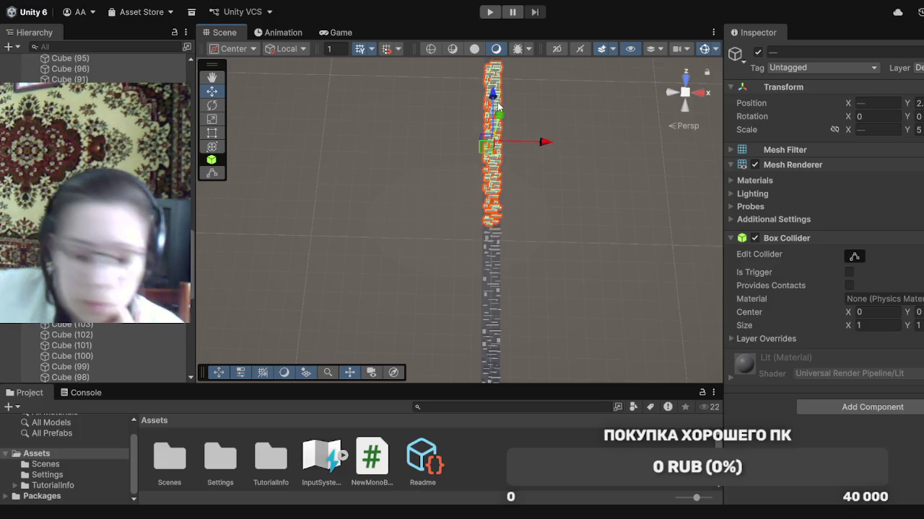
pyautogui.scroll(5, 487, 251)
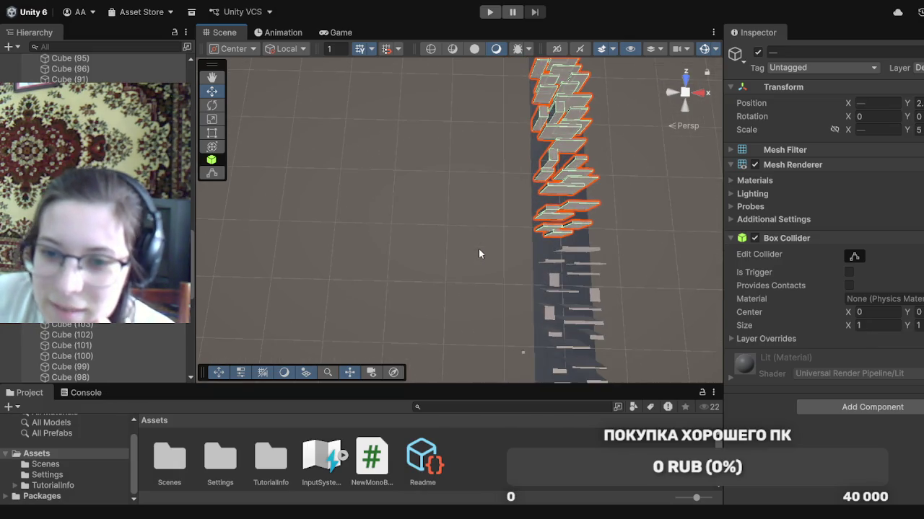
pyautogui.moveTo(484, 247)
pyautogui.mouseDown()
pyautogui.moveTo(411, 259)
pyautogui.moveTo(450, 268)
pyautogui.moveTo(478, 255)
pyautogui.moveTo(420, 263)
pyautogui.mouseUp()
pyautogui.scroll(2, 457, 295)
pyautogui.scroll(-5, 517, 205)
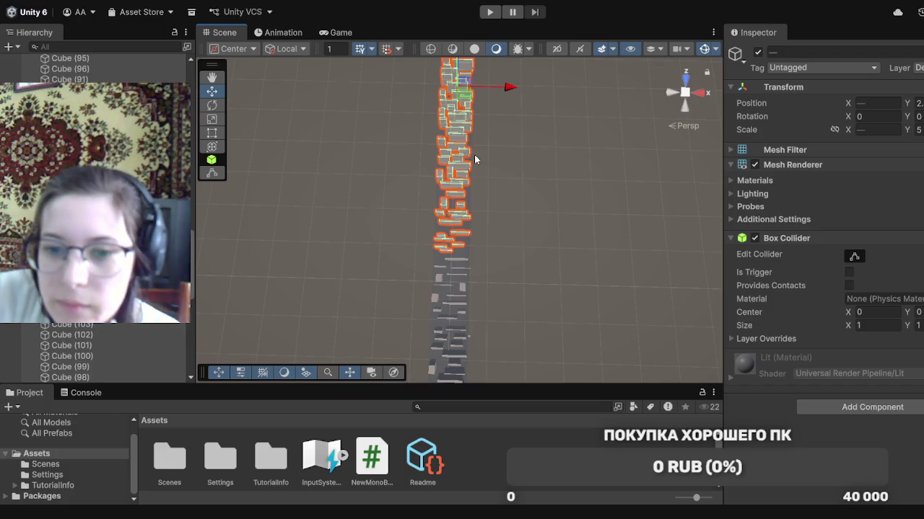
pyautogui.click(489, 217)
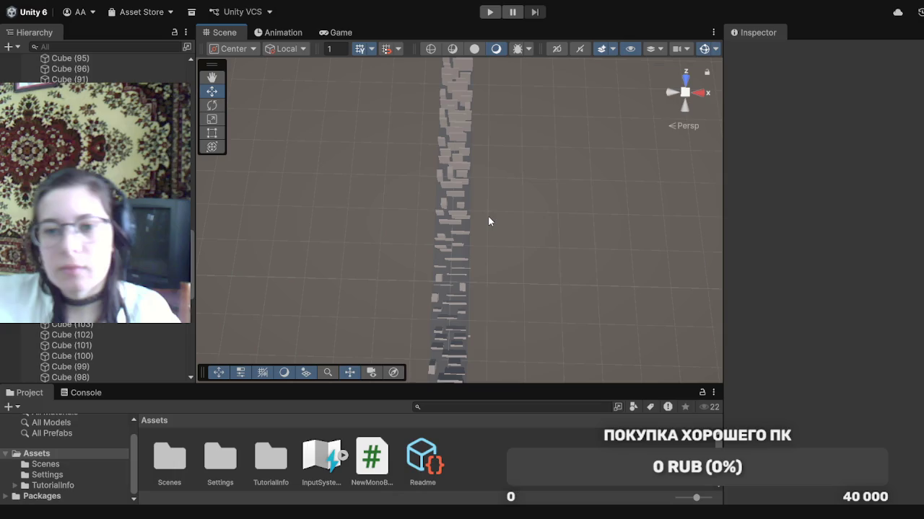
pyautogui.scroll(-5, 489, 217)
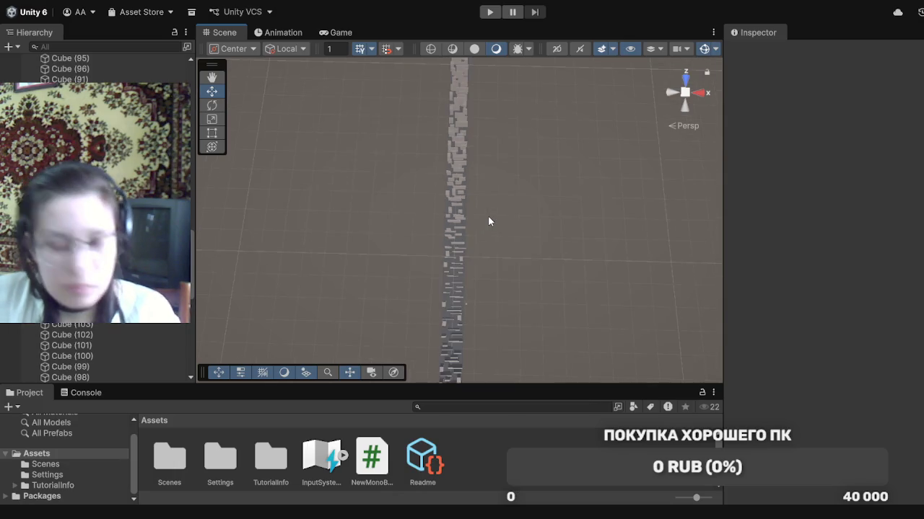
pyautogui.scroll(-3, 488, 216)
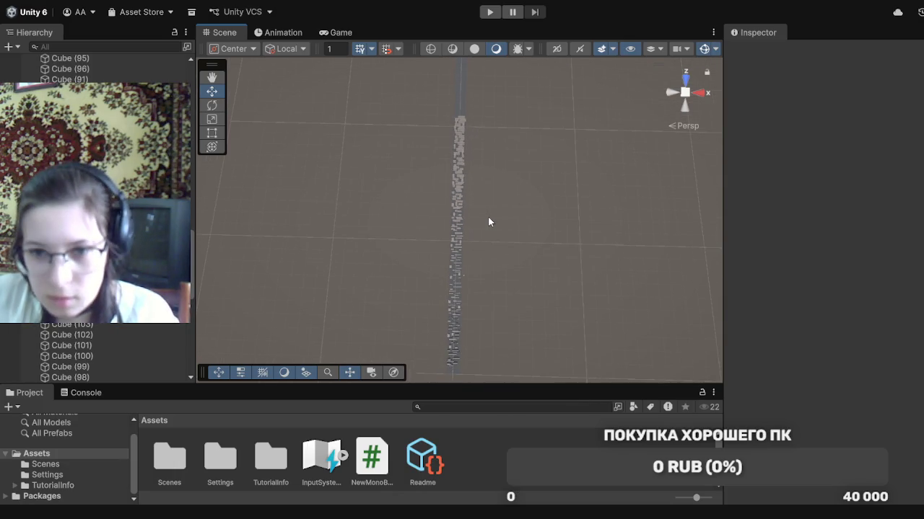
pyautogui.moveTo(504, 333)
pyautogui.mouseDown()
pyautogui.moveTo(485, 303)
pyautogui.moveTo(498, 339)
pyautogui.mouseUp()
pyautogui.scroll(-5, 497, 335)
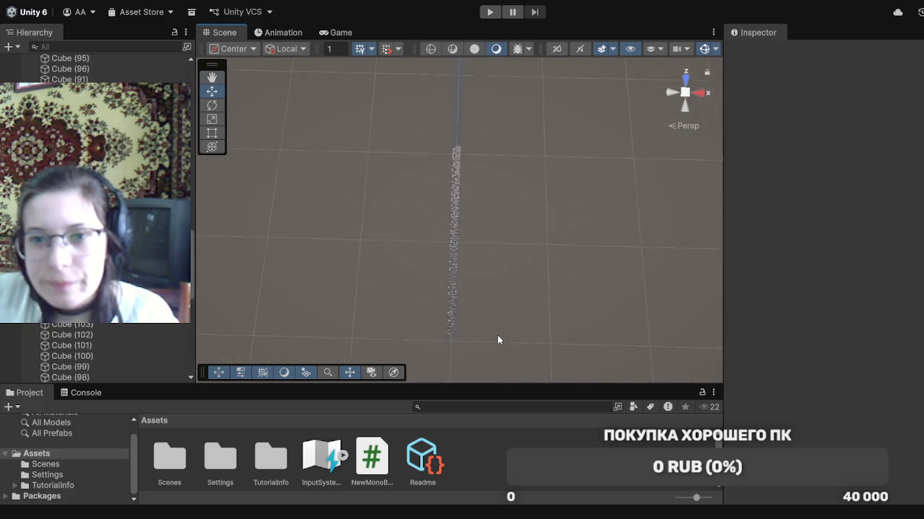
pyautogui.moveTo(465, 115); pyautogui.dragTo(474, 293)
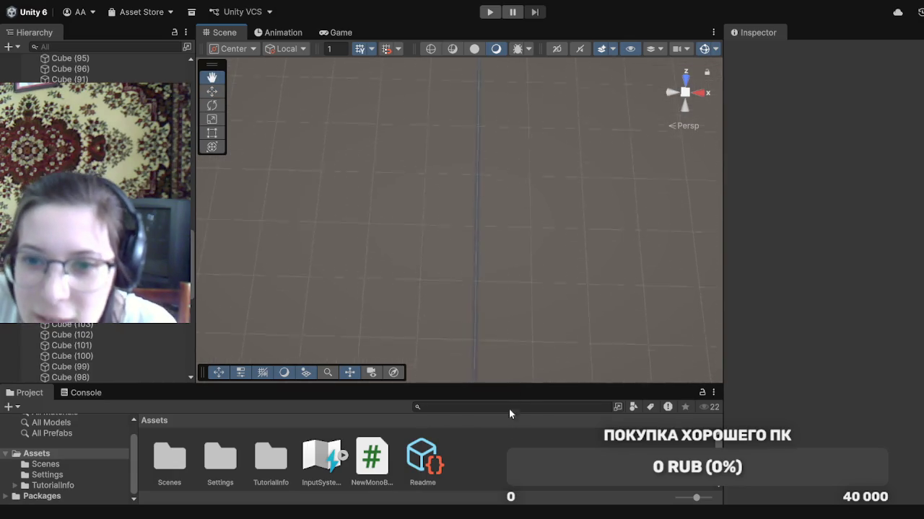
pyautogui.moveTo(528, 266)
pyautogui.mouseDown()
pyautogui.moveTo(489, 148)
pyautogui.moveTo(520, 103)
pyautogui.mouseUp()
pyautogui.press('w')
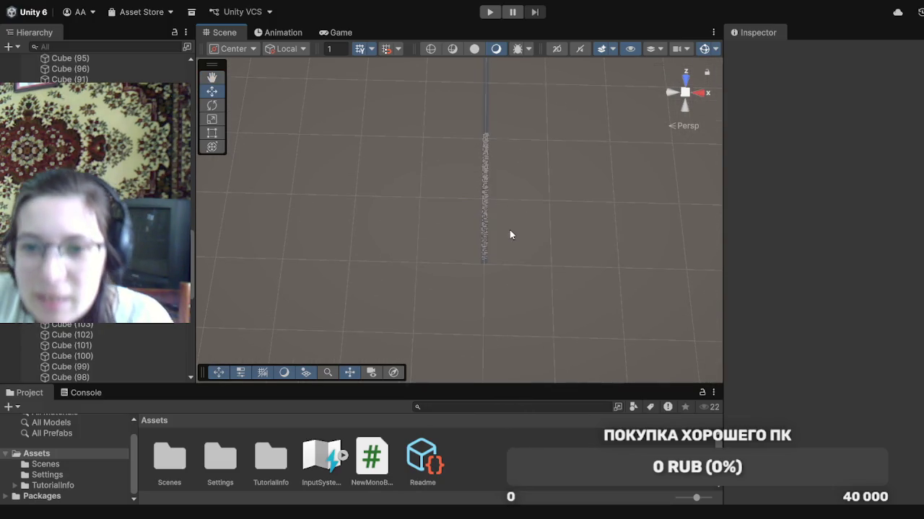
pyautogui.scroll(3, 509, 235)
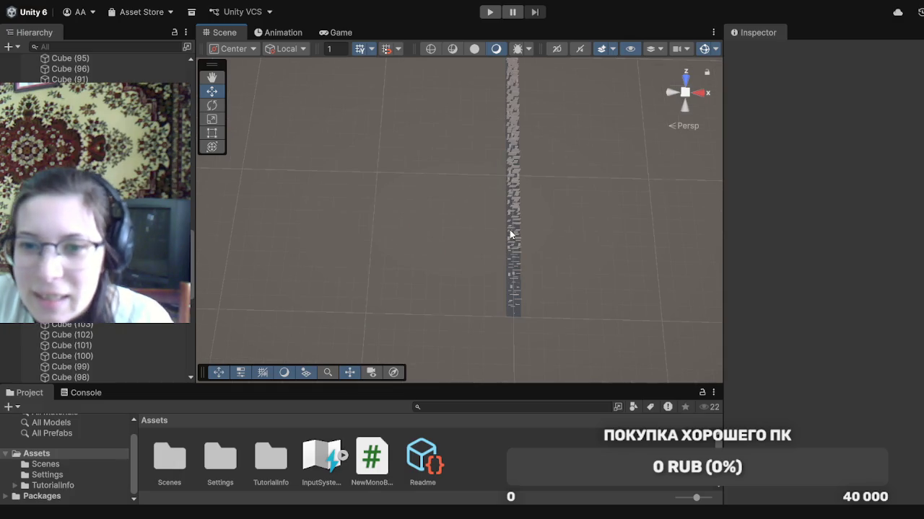
pyautogui.moveTo(604, 195)
pyautogui.mouseDown()
pyautogui.moveTo(544, 228)
pyautogui.moveTo(571, 230)
pyautogui.mouseUp()
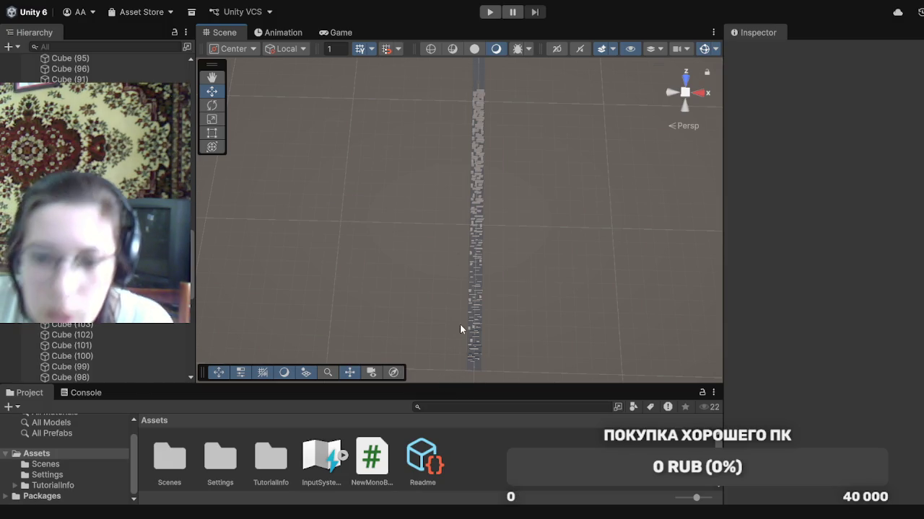
pyautogui.scroll(-5, 184, 340)
pyautogui.moveTo(193, 323); pyautogui.dragTo(195, 376)
pyautogui.click(163, 378)
pyautogui.moveTo(191, 337); pyautogui.dragTo(191, 79)
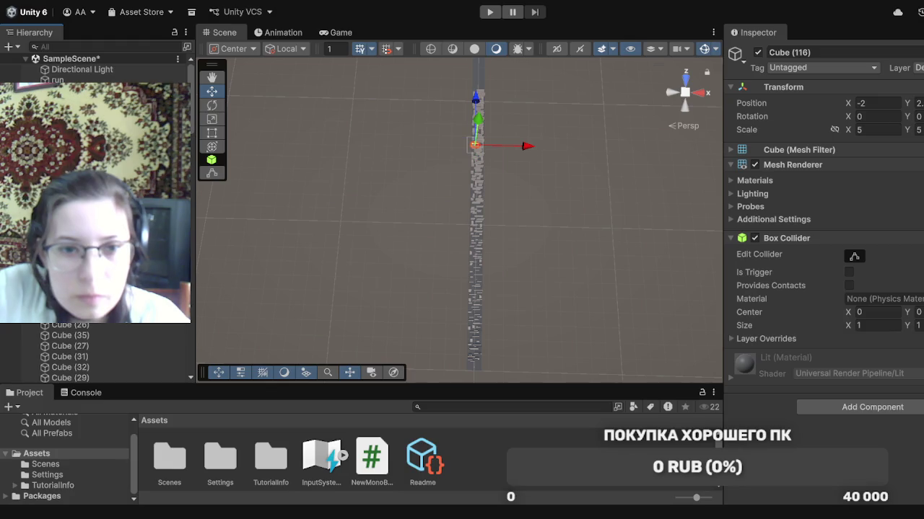
pyautogui.keyDown('shift'); pyautogui.click(69, 91); pyautogui.keyUp('shift')
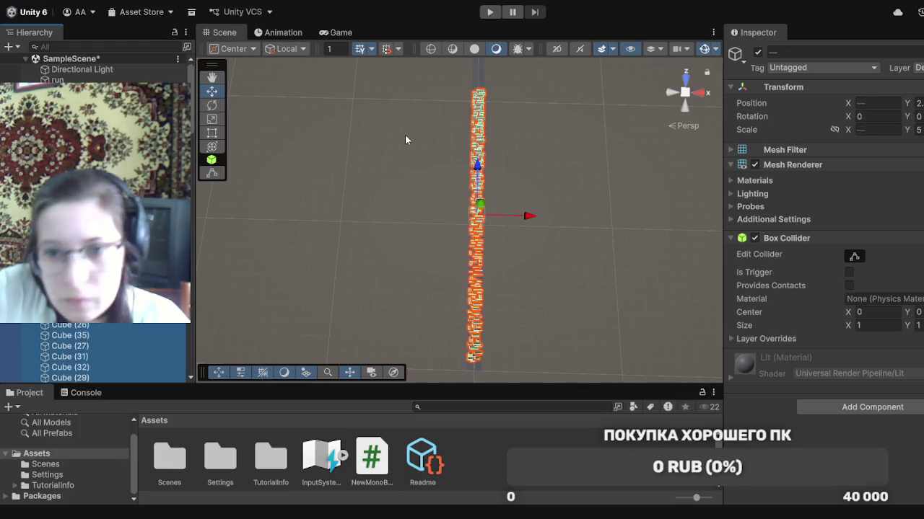
# Nudge the selected cube column slightly upward and deselect it
pyautogui.click(478, 179)
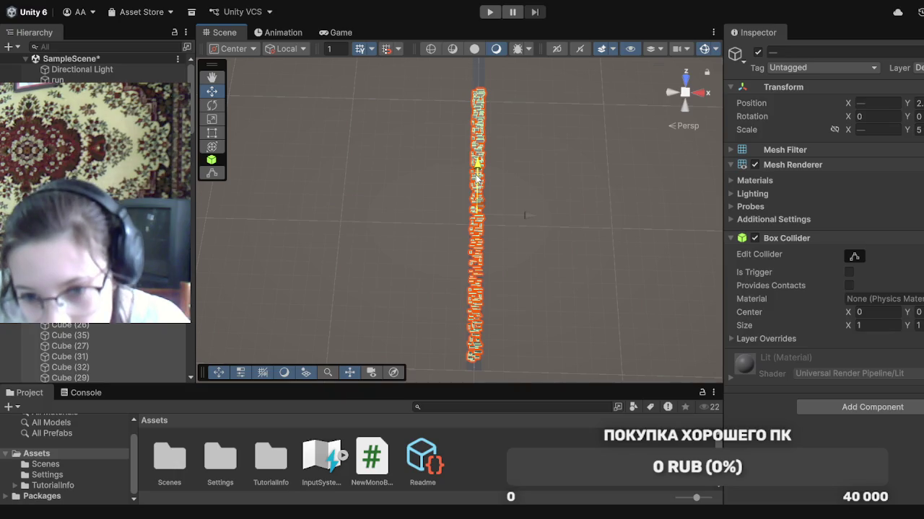
pyautogui.moveTo(477, 179); pyautogui.dragTo(477, 174)
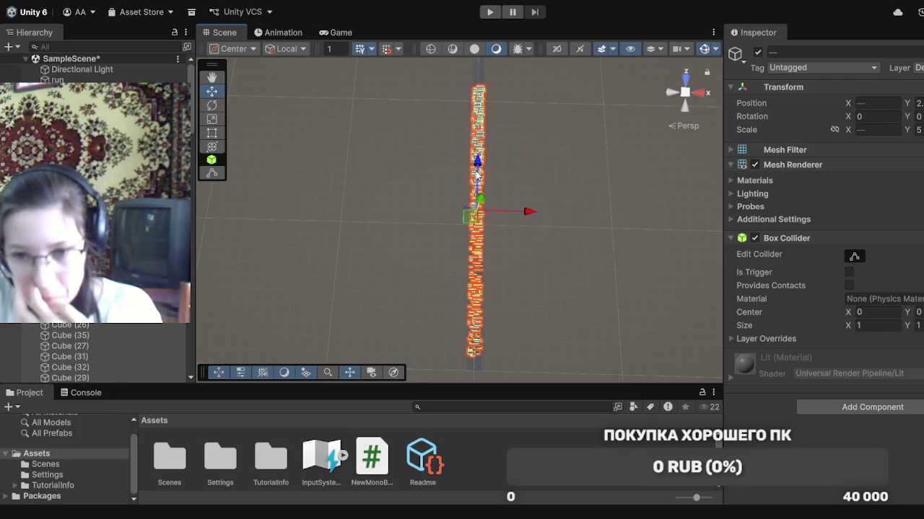
pyautogui.click(538, 300)
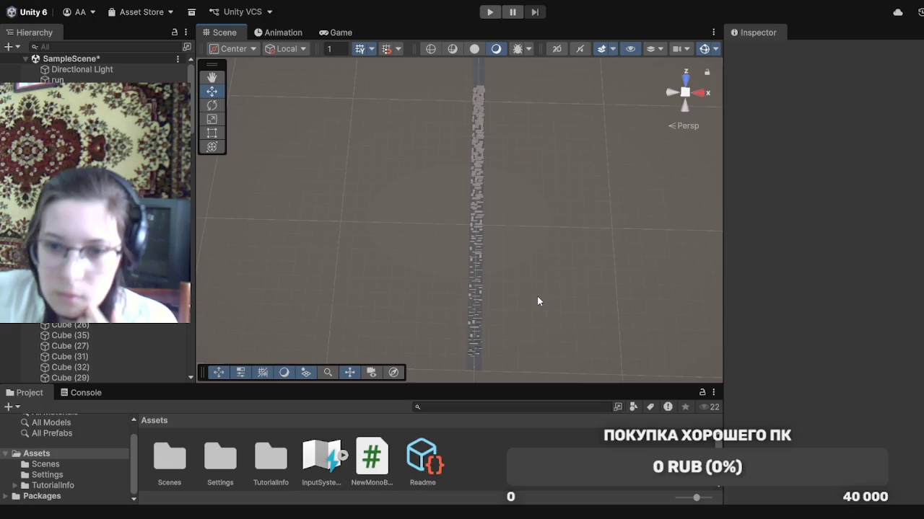
# Look up the cube tower and select the финал cube at X 7.94
pyautogui.moveTo(537, 301)
pyautogui.mouseDown()
pyautogui.moveTo(527, 310)
pyautogui.moveTo(533, 285)
pyautogui.mouseUp()
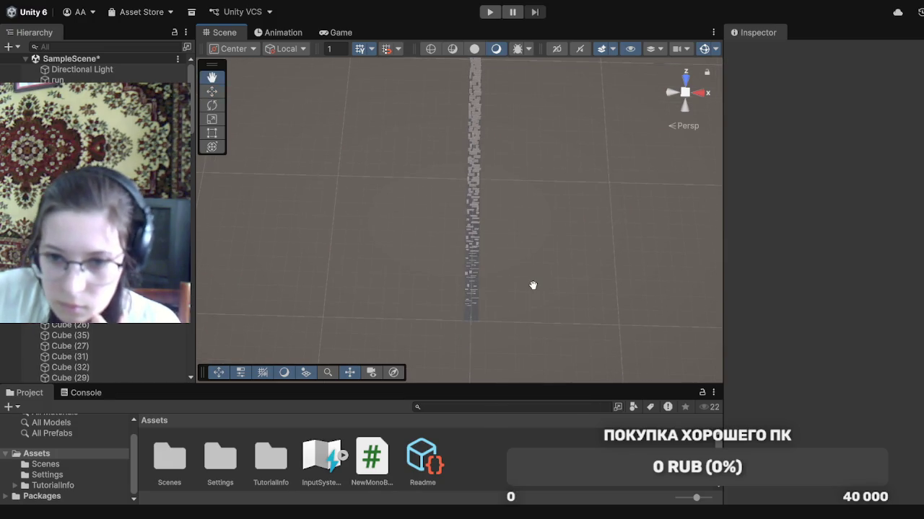
pyautogui.scroll(3, 494, 314)
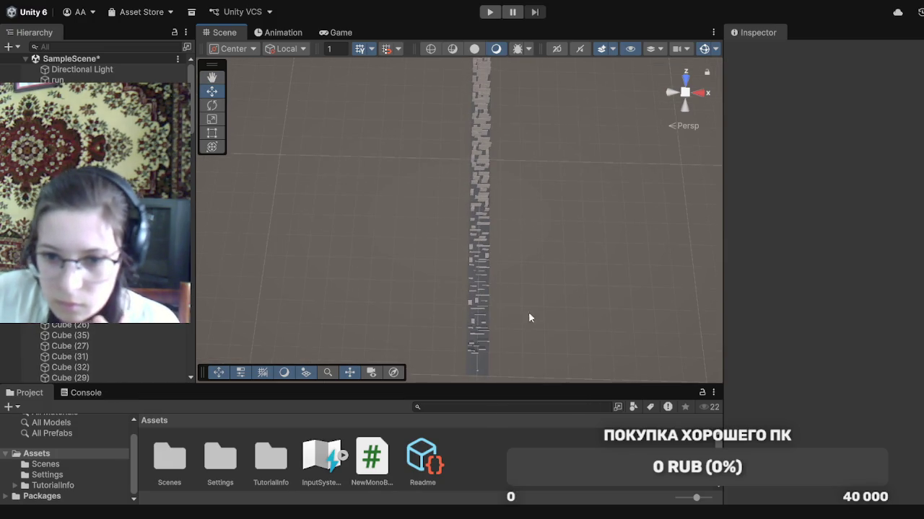
pyautogui.moveTo(519, 310)
pyautogui.mouseDown()
pyautogui.moveTo(588, 122)
pyautogui.moveTo(516, 257)
pyautogui.mouseUp()
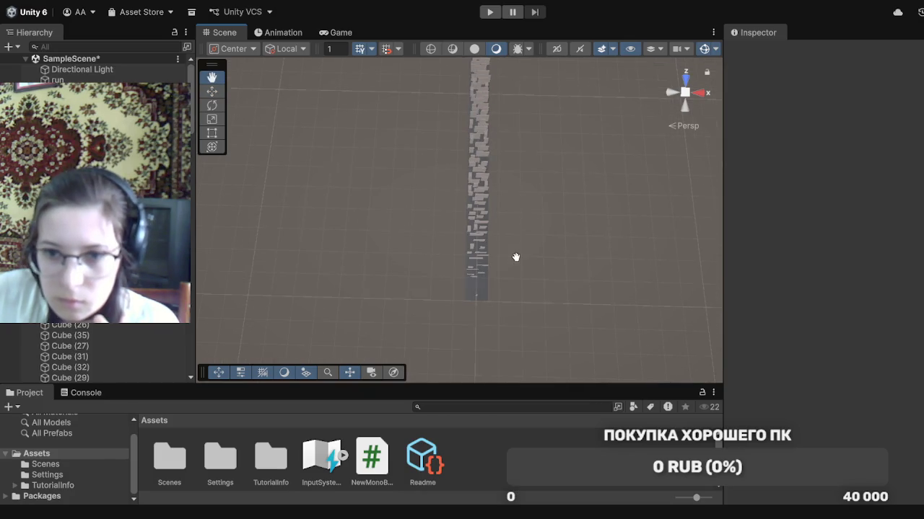
pyautogui.scroll(3, 503, 295)
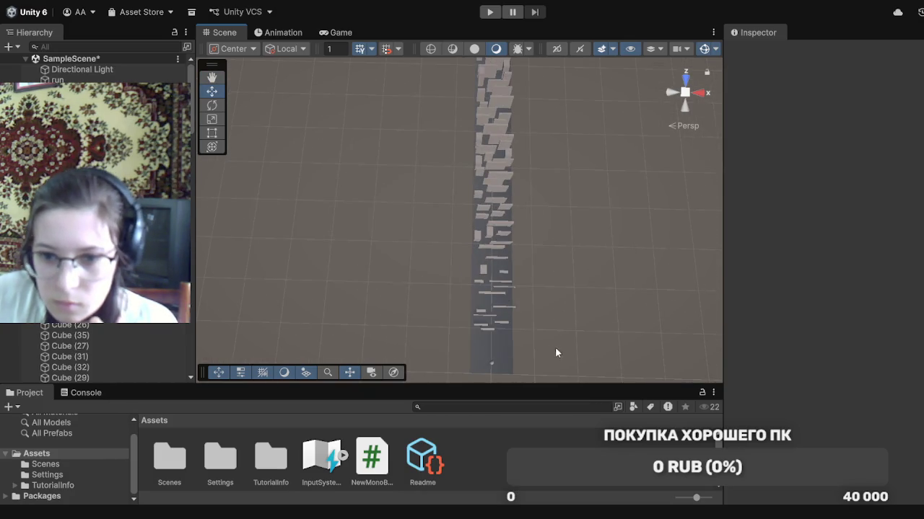
pyautogui.moveTo(559, 330)
pyautogui.mouseDown()
pyautogui.moveTo(520, 293)
pyautogui.moveTo(558, 302)
pyautogui.mouseUp()
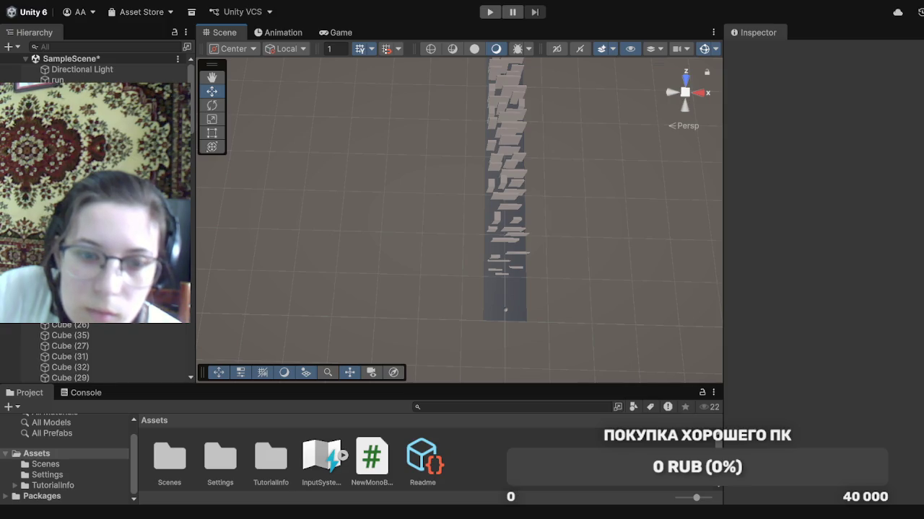
pyautogui.click(492, 157)
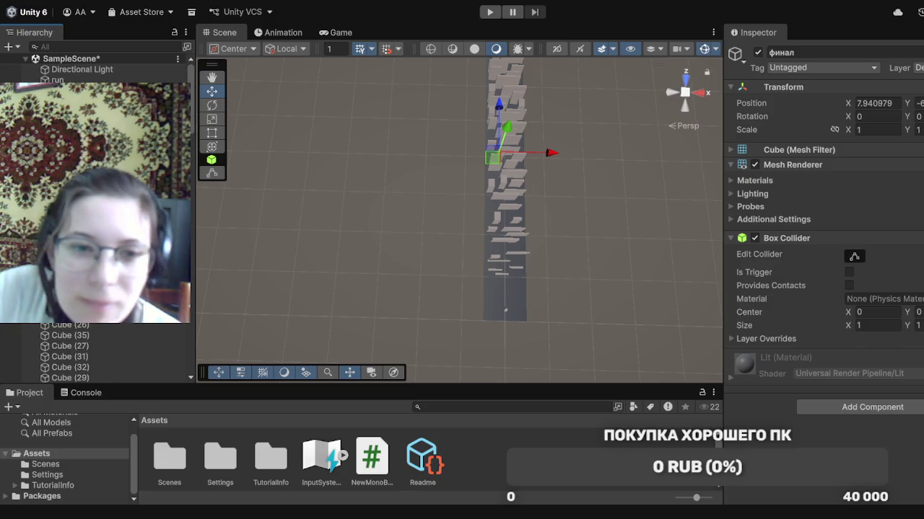
# Rename the Camera to mainCamera and move it higher in the Hierarchy
pyautogui.click(501, 306)
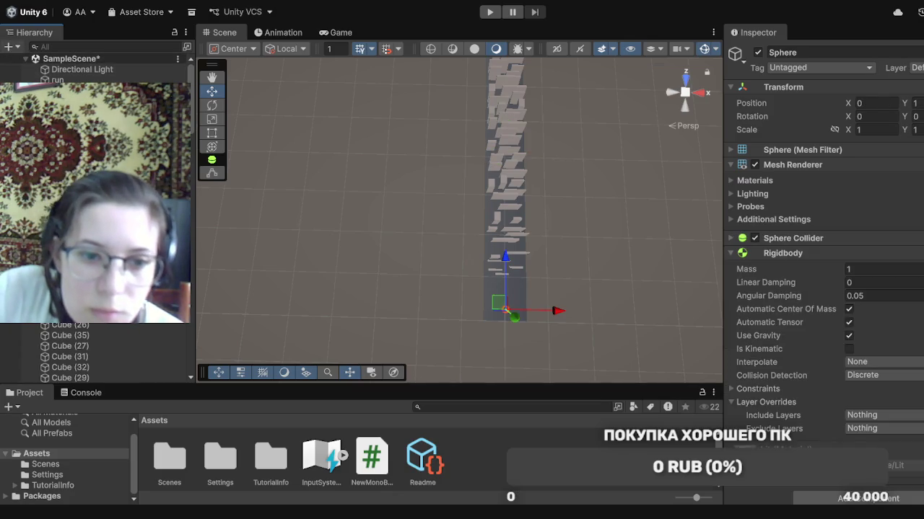
pyautogui.scroll(-10, 94, 354)
pyautogui.click(66, 378)
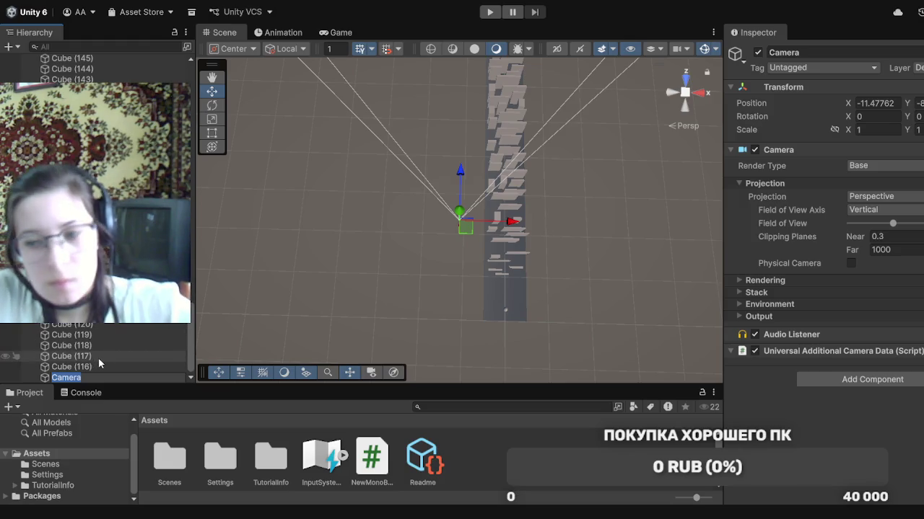
pyautogui.write('main')
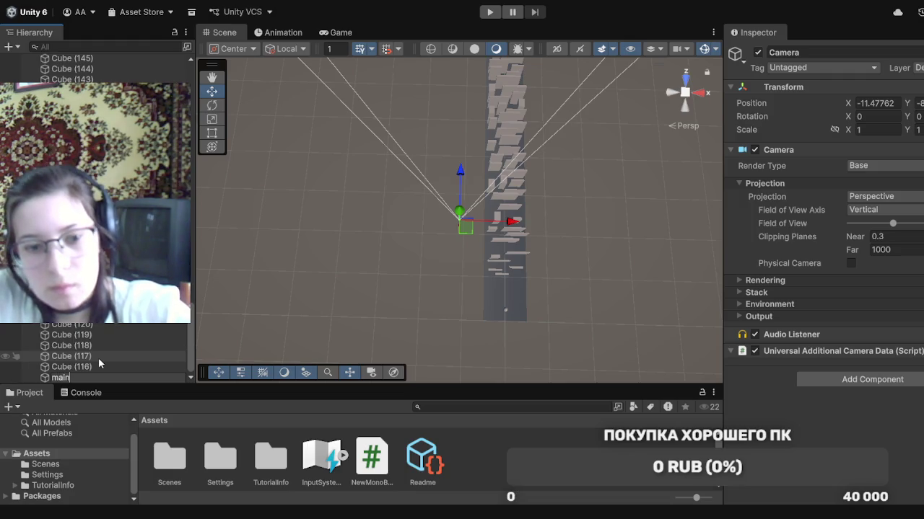
pyautogui.write('Camera')
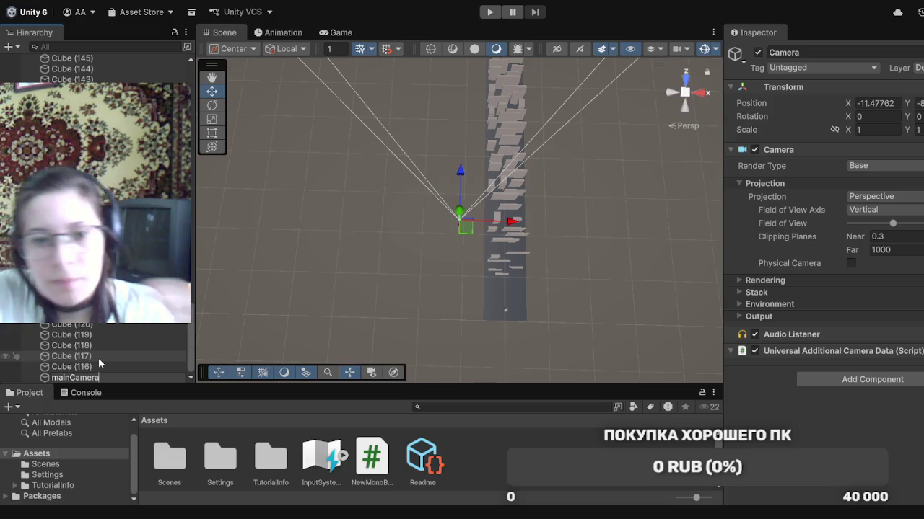
pyautogui.click(211, 340)
pyautogui.moveTo(144, 379)
pyautogui.mouseDown()
pyautogui.moveTo(160, 56)
pyautogui.moveTo(160, 68)
pyautogui.mouseUp()
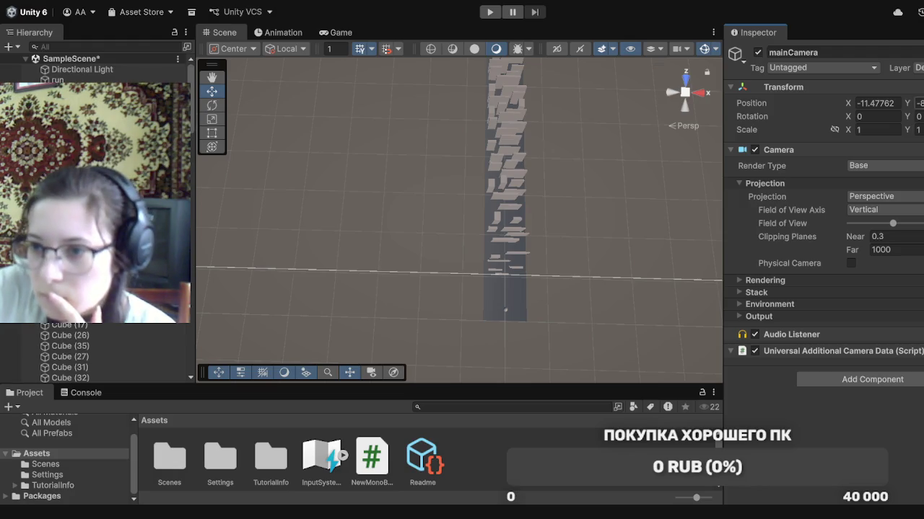
# Set mainCamera's position to 0 beside the sphere at the course start
pyautogui.write('0')
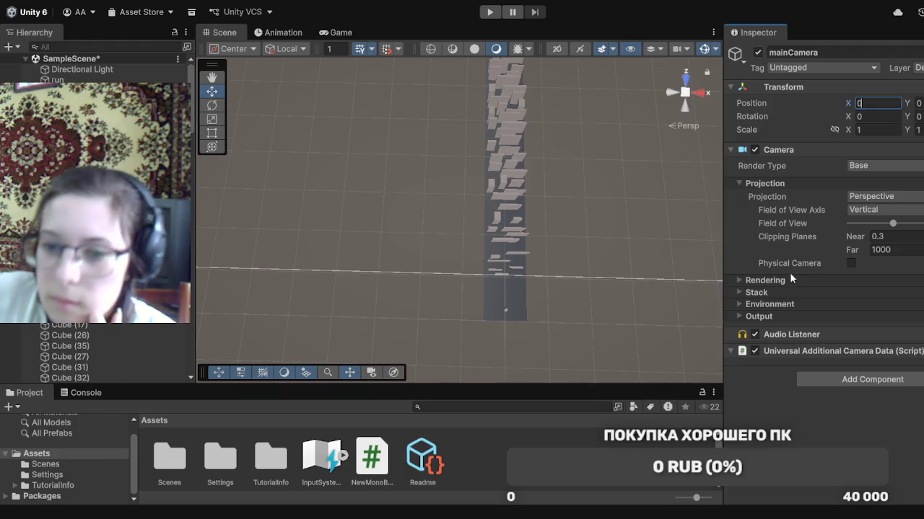
pyautogui.scroll(5, 552, 340)
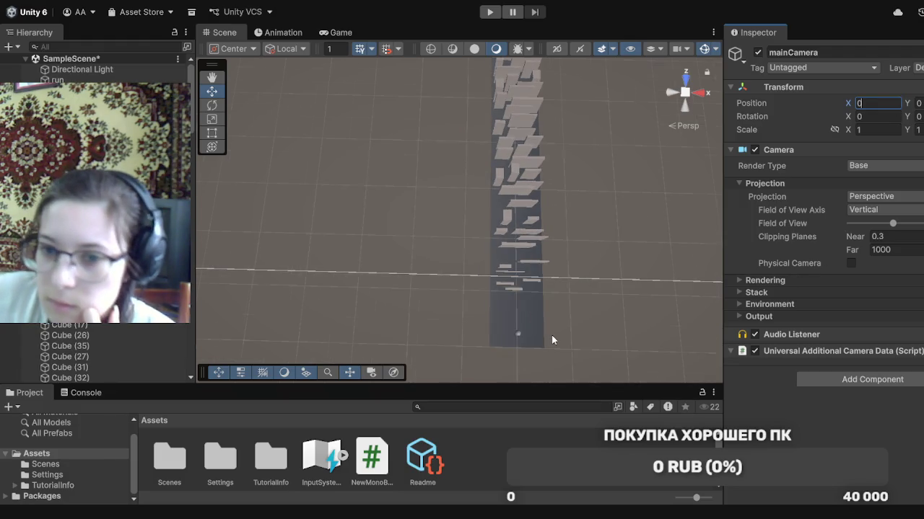
pyautogui.moveTo(628, 311)
pyautogui.mouseDown()
pyautogui.moveTo(591, 227)
pyautogui.moveTo(604, 274)
pyautogui.mouseUp()
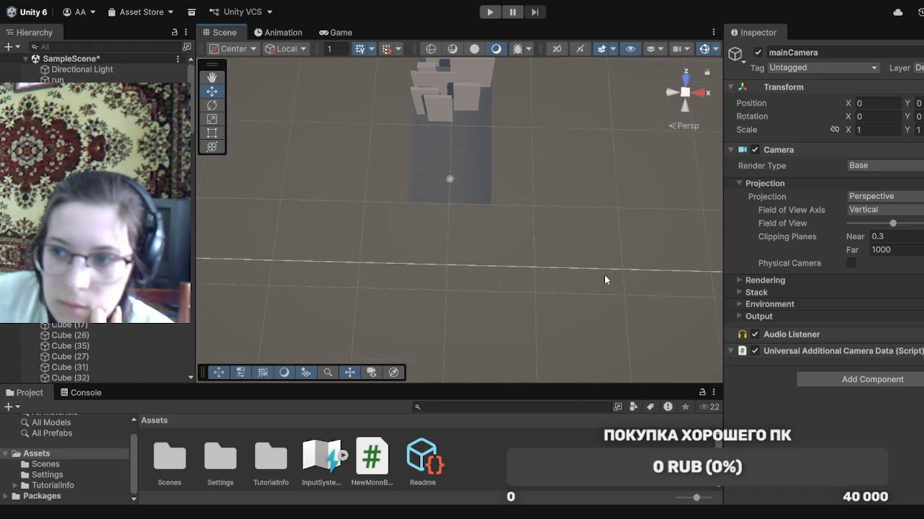
pyautogui.scroll(-5, 599, 285)
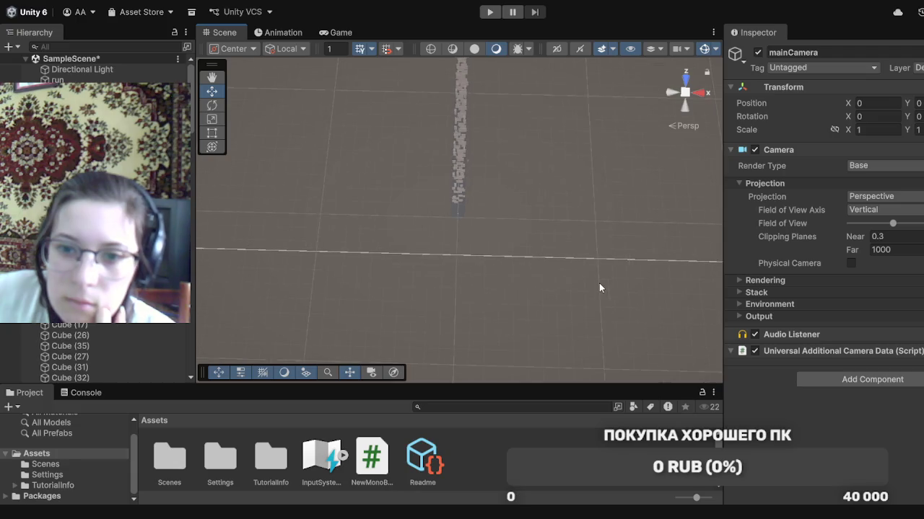
pyautogui.scroll(-5, 588, 303)
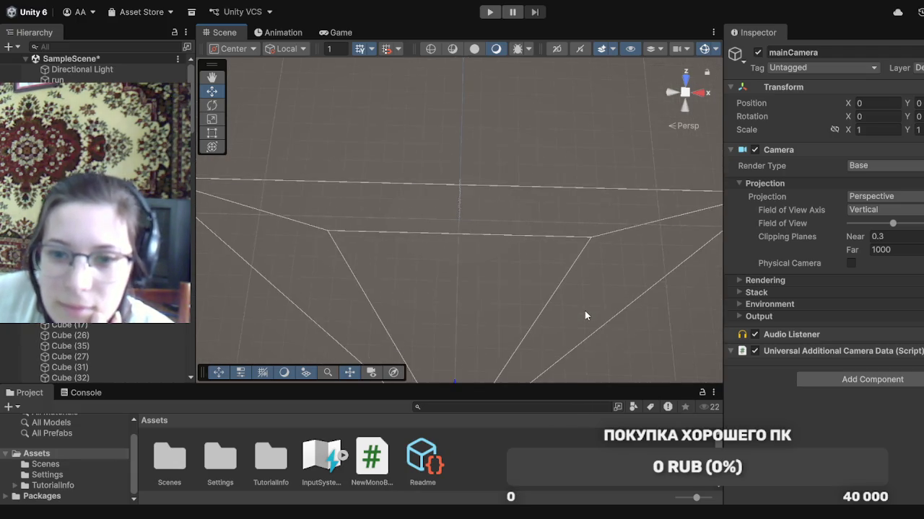
pyautogui.scroll(-5, 585, 315)
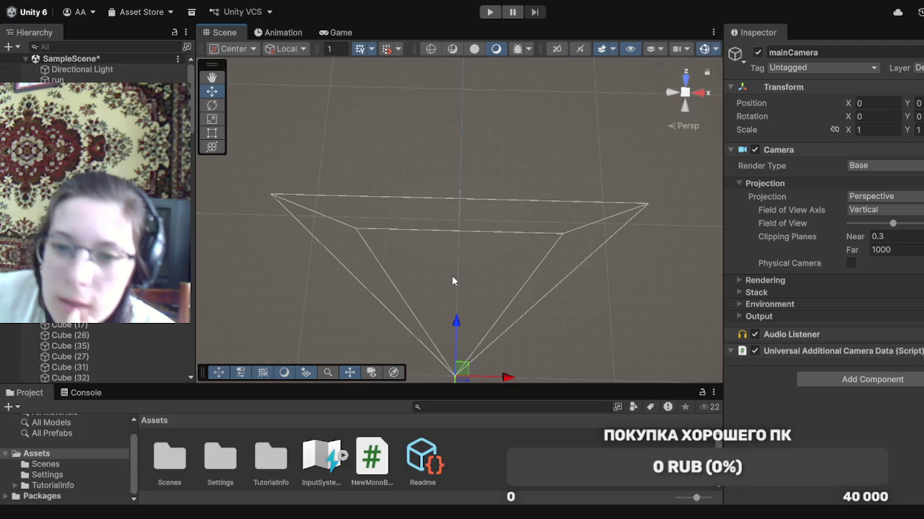
pyautogui.scroll(10, 452, 281)
pyautogui.scroll(10, 452, 281)
pyautogui.scroll(3, 452, 281)
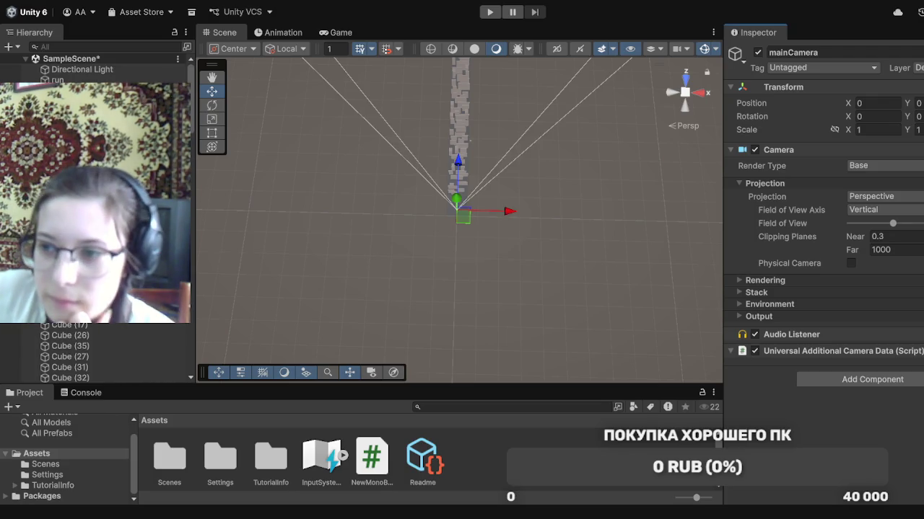
pyautogui.scroll(5, 459, 235)
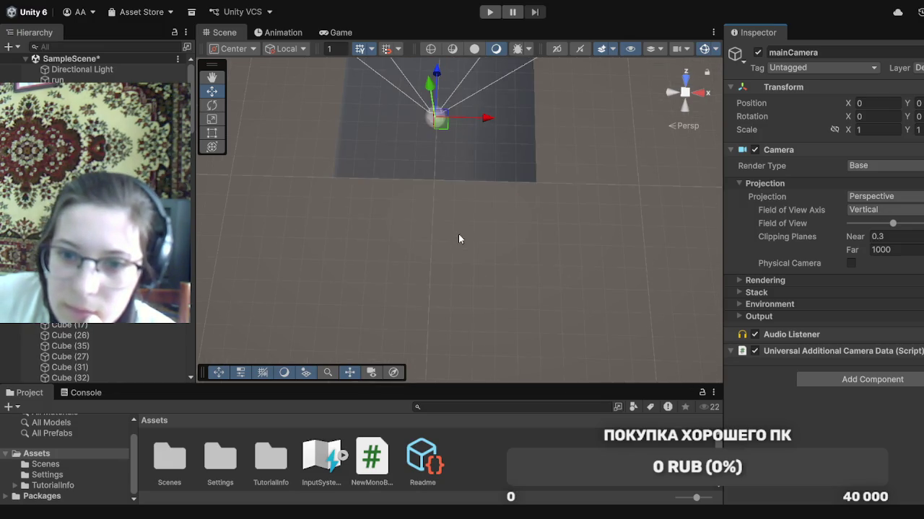
# Frame mainCamera, lower it along Z and switch to the Game view
pyautogui.press('f')
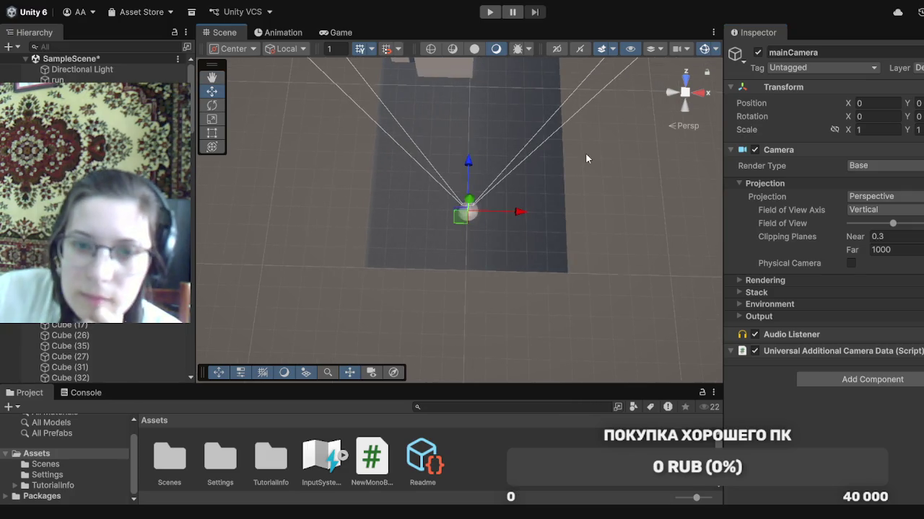
pyautogui.moveTo(469, 163); pyautogui.dragTo(468, 208)
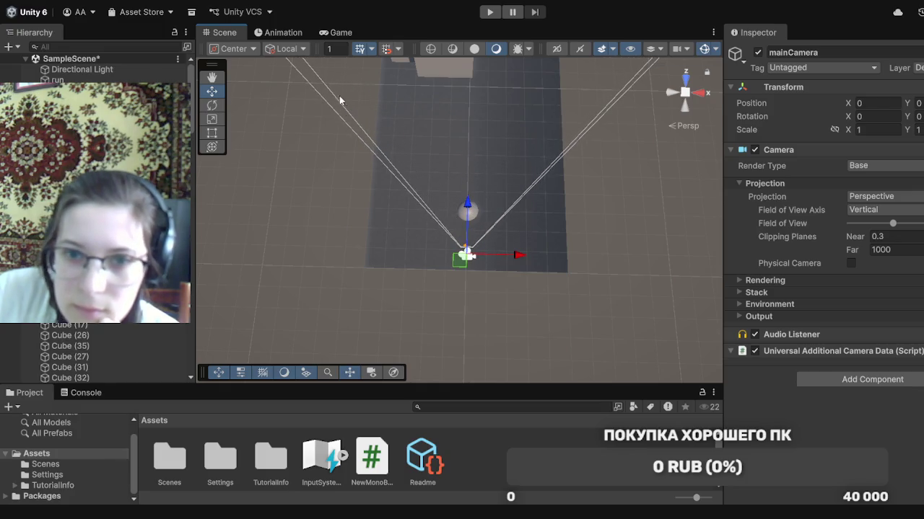
pyautogui.click(352, 35)
# Dock the Game view beside the Scene view and shift mainCamera along Z
pyautogui.moveTo(641, 108); pyautogui.dragTo(641, 118)
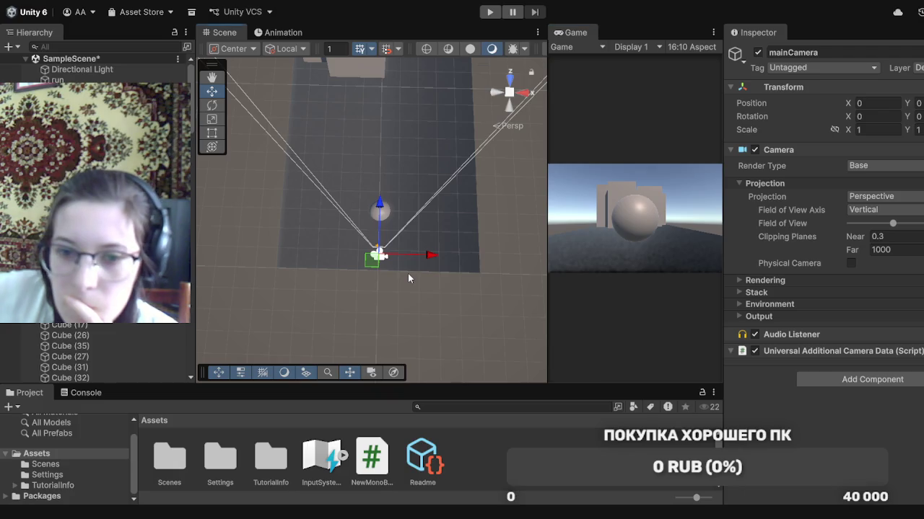
pyautogui.moveTo(408, 273)
pyautogui.mouseDown()
pyautogui.moveTo(409, 232)
pyautogui.moveTo(398, 267)
pyautogui.mouseUp()
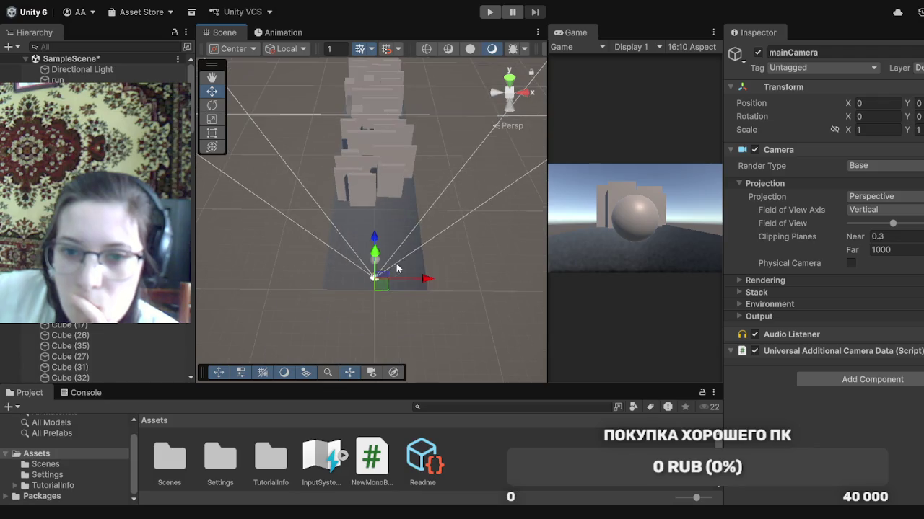
pyautogui.moveTo(398, 307)
pyautogui.mouseDown()
pyautogui.moveTo(435, 189)
pyautogui.moveTo(382, 238)
pyautogui.moveTo(445, 201)
pyautogui.moveTo(282, 213)
pyautogui.moveTo(428, 204)
pyautogui.mouseUp()
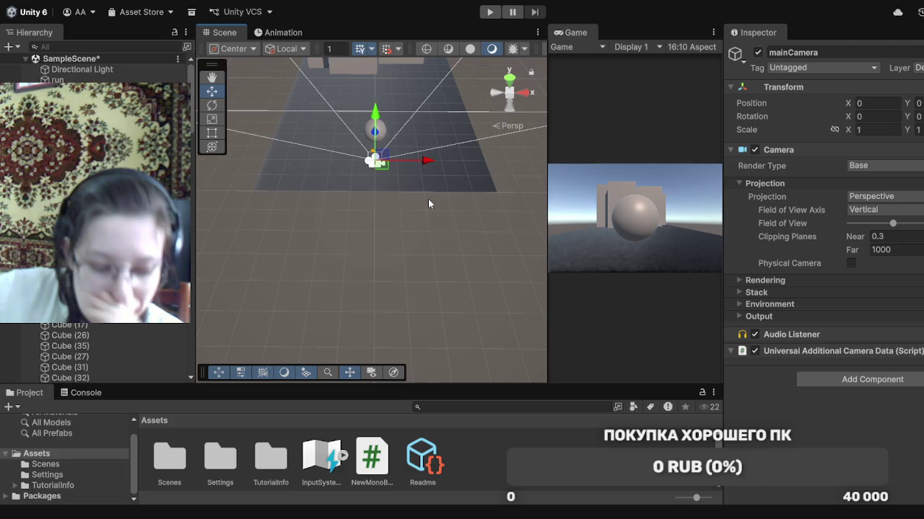
pyautogui.moveTo(375, 130); pyautogui.dragTo(375, 108)
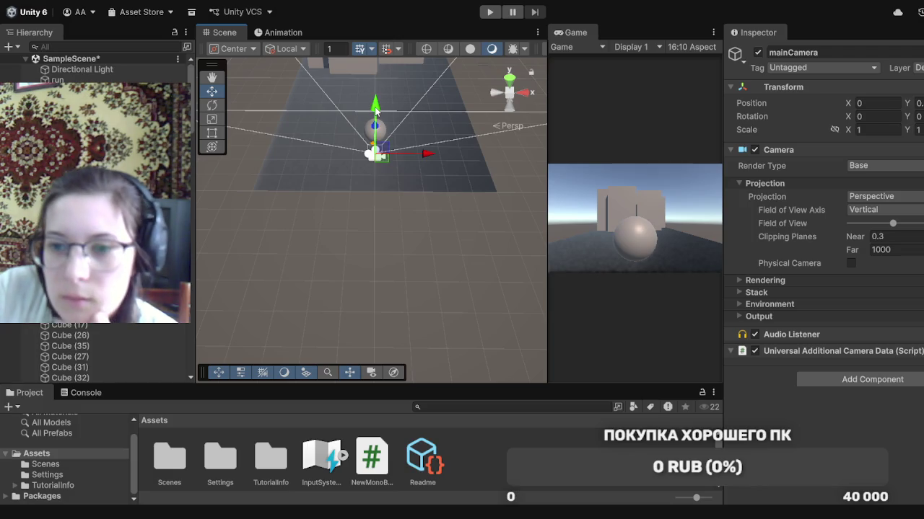
# Tilt mainCamera to X 12.373 and play-test the level
pyautogui.click(211, 106)
pyautogui.moveTo(377, 187); pyautogui.dragTo(373, 169)
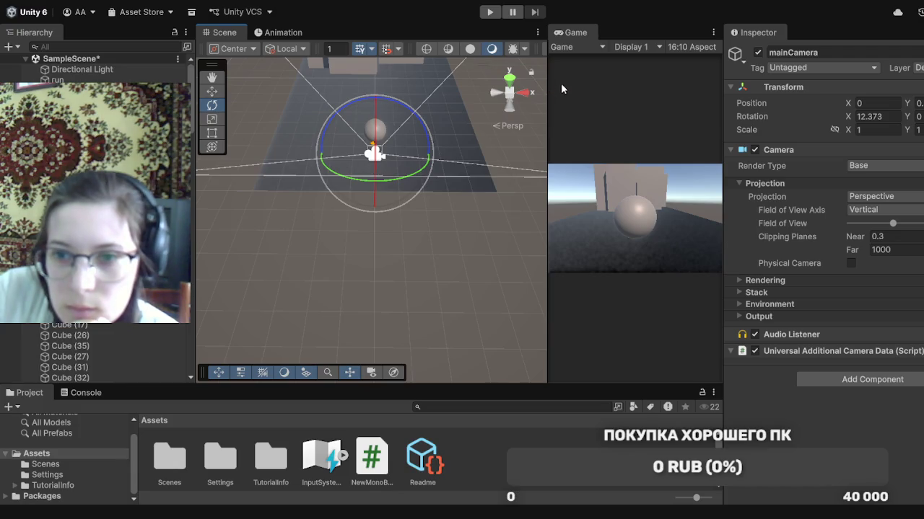
pyautogui.click(491, 12)
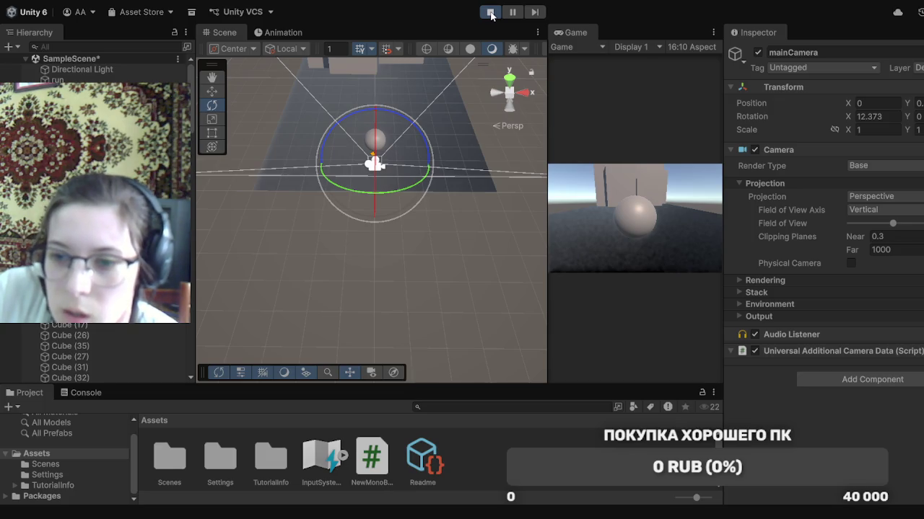
pyautogui.click(490, 13)
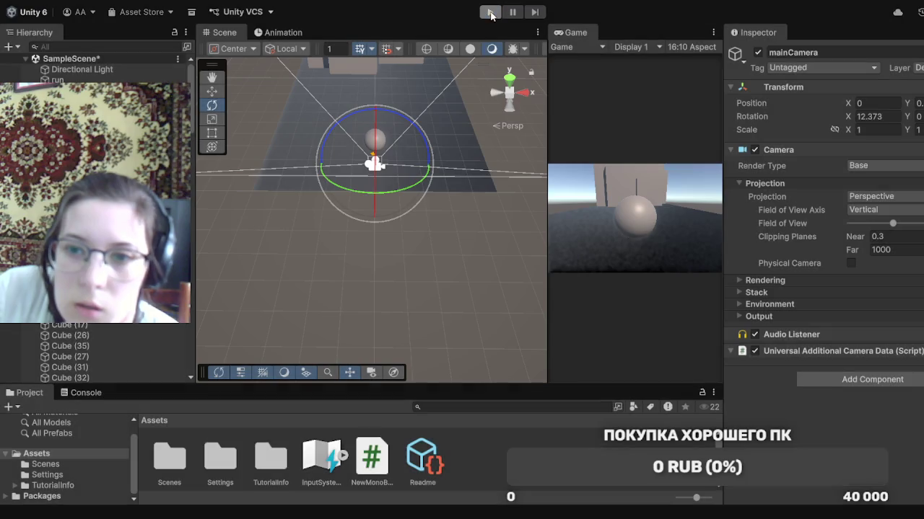
# Raise mainCamera slightly and ease its X tilt to 8.054
pyautogui.click(211, 91)
pyautogui.moveTo(376, 110); pyautogui.dragTo(376, 102)
pyautogui.click(219, 106)
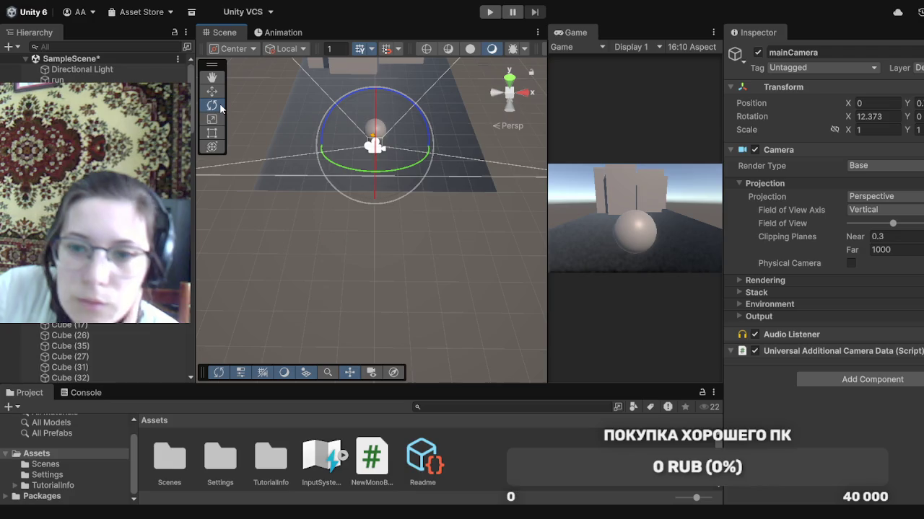
pyautogui.moveTo(375, 139); pyautogui.dragTo(375, 129)
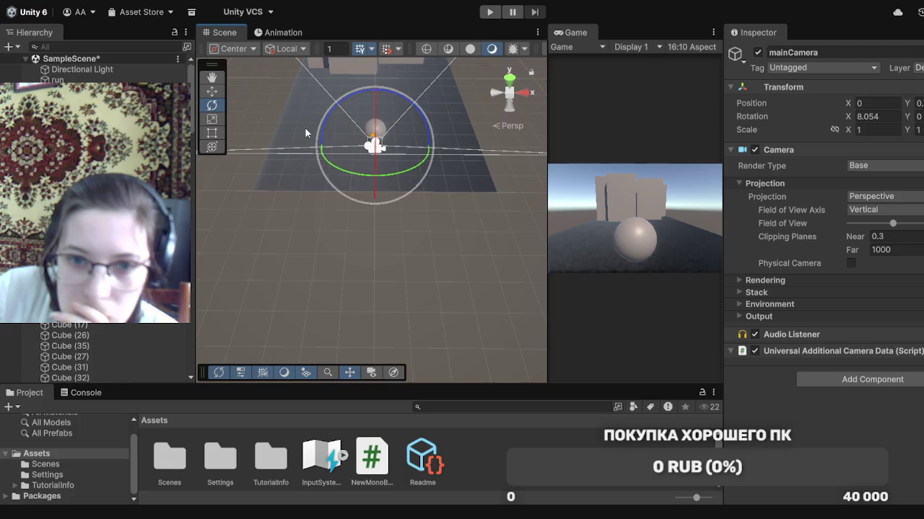
pyautogui.click(214, 91)
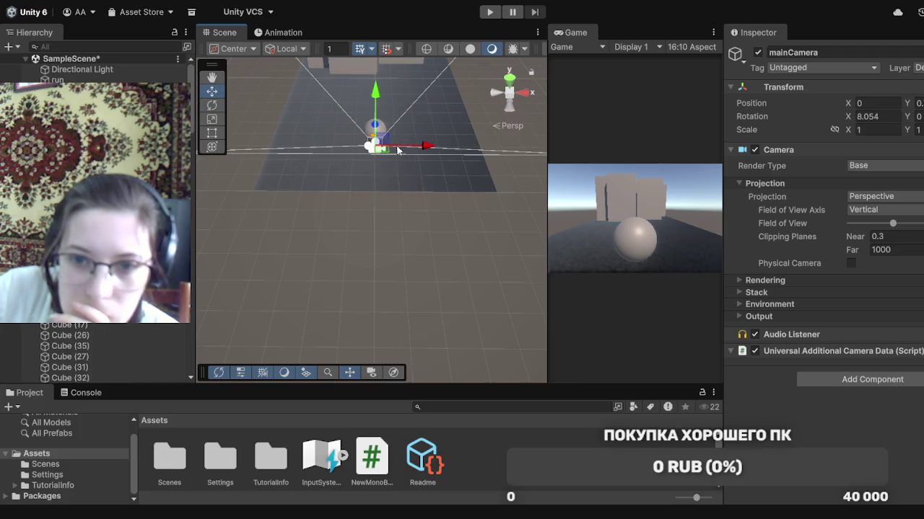
pyautogui.moveTo(374, 127)
pyautogui.mouseDown()
pyautogui.moveTo(376, 139)
pyautogui.moveTo(375, 118)
pyautogui.mouseUp()
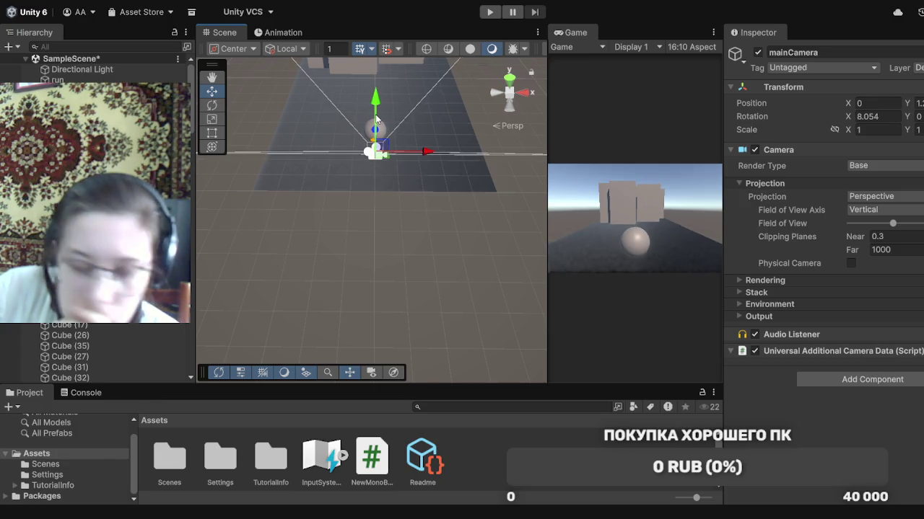
# Play-test the new camera view, stop, and select a cube
pyautogui.click(484, 13)
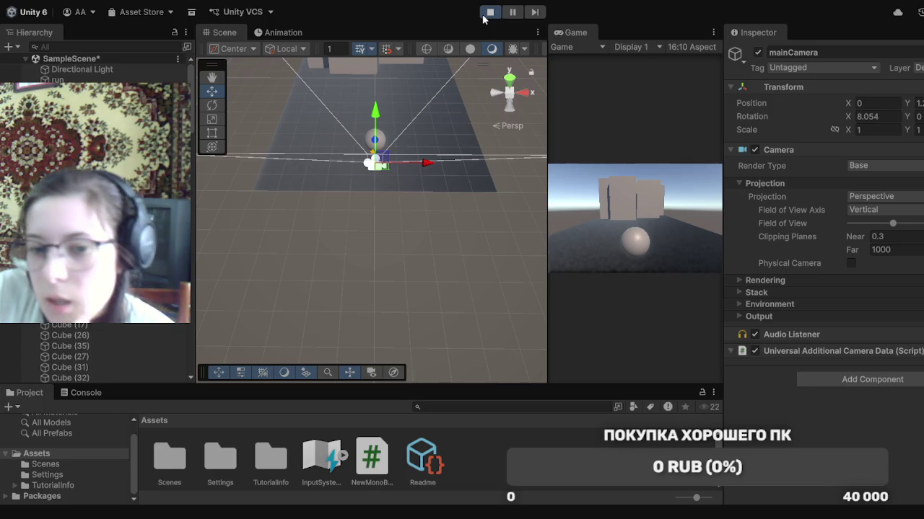
pyautogui.click(486, 13)
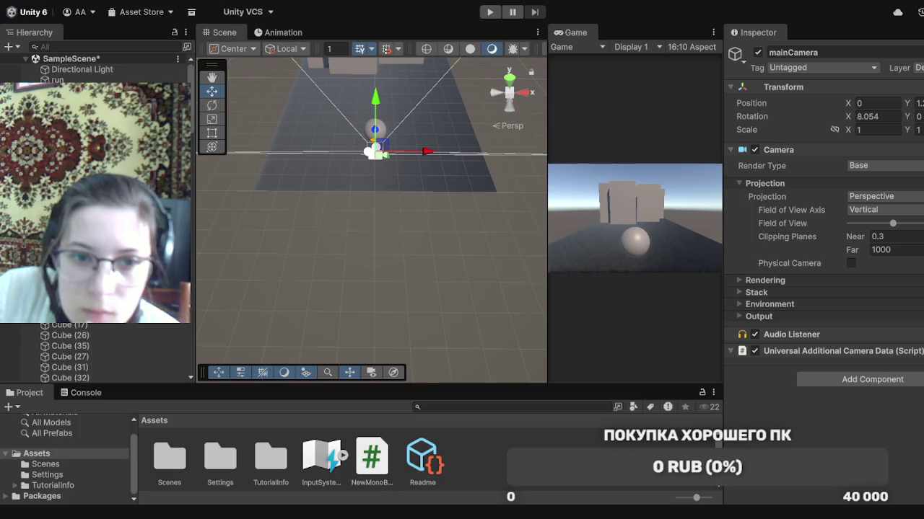
pyautogui.click(79, 217)
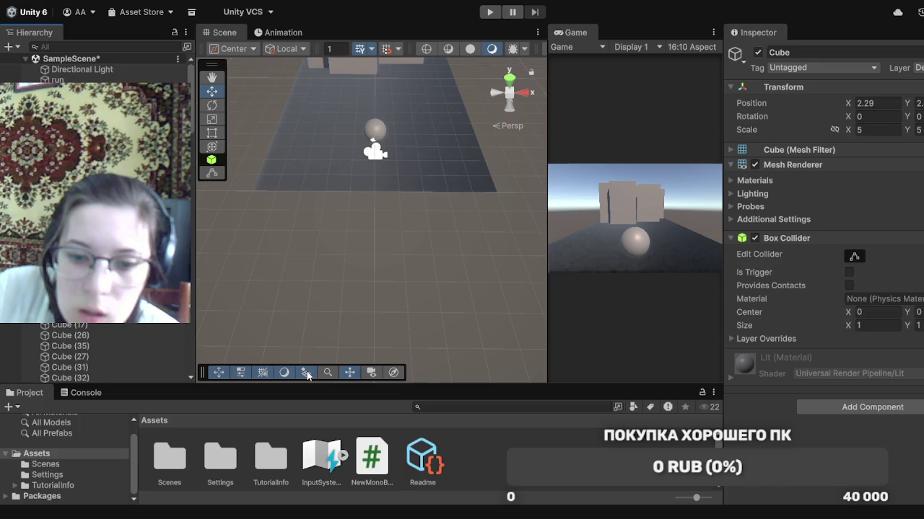
# Delete the NewMonoBehaviourScript asset and confirm the new Canvas's name in the Hierarchy
pyautogui.click(378, 453)
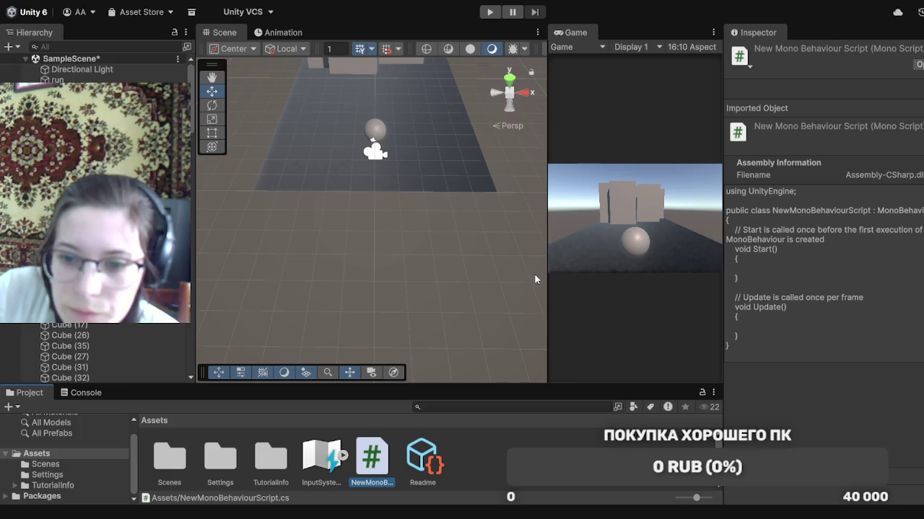
pyautogui.press('Delete')
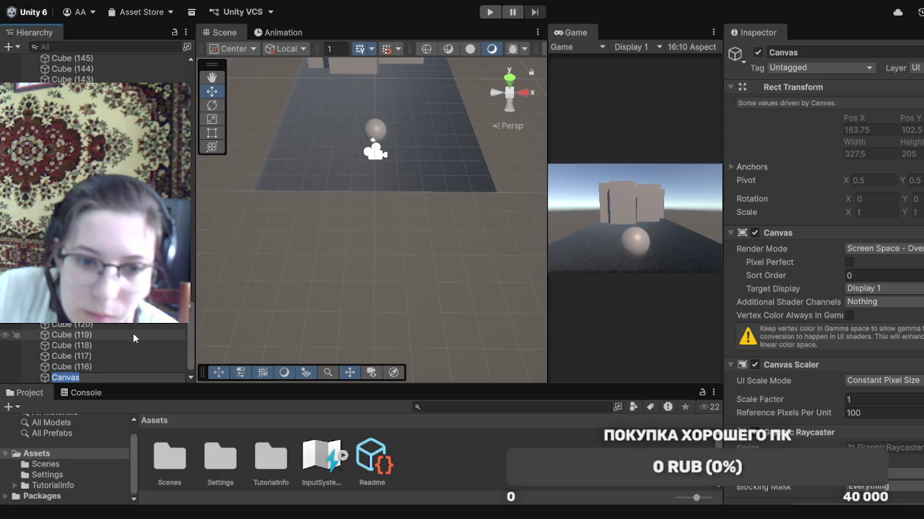
pyautogui.click(223, 323)
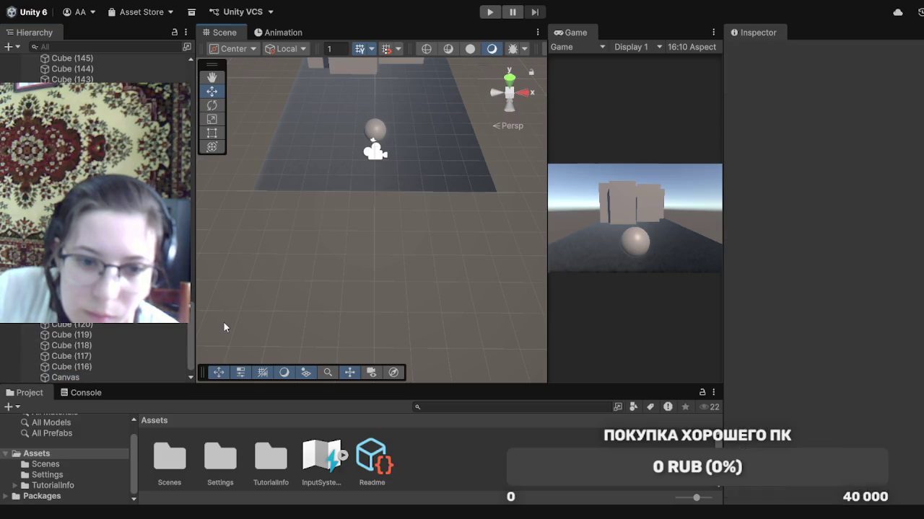
# Select the Canvas in the Hierarchy to show its properties, and dock the Game view beside Scene
pyautogui.click(158, 378)
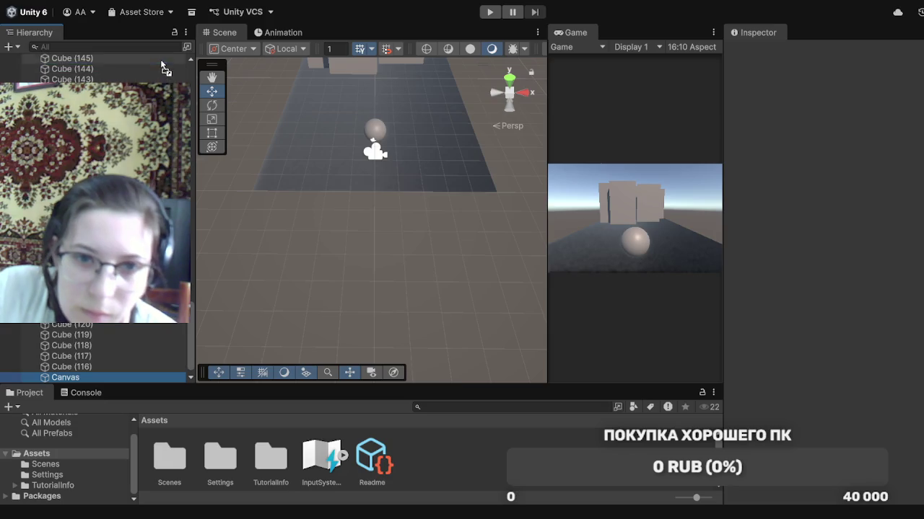
pyautogui.scroll(10, 159, 55)
pyautogui.scroll(10, 160, 55)
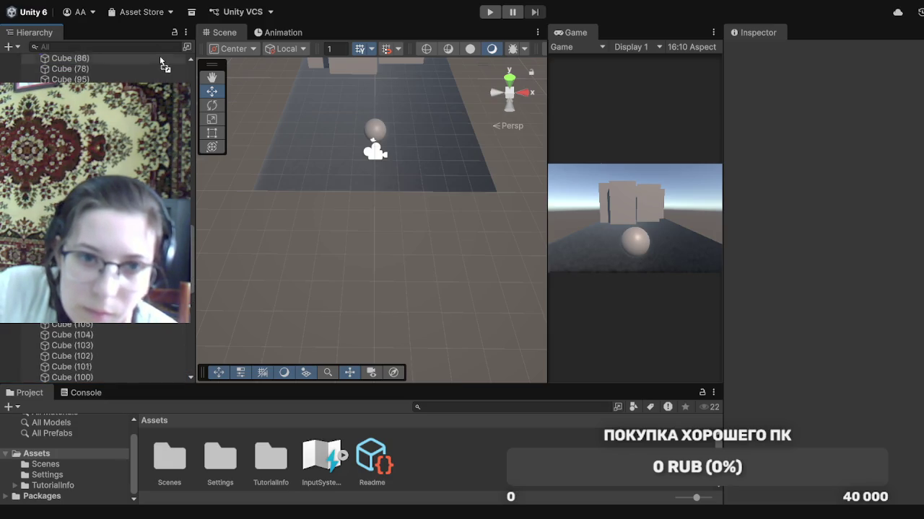
pyautogui.scroll(10, 159, 55)
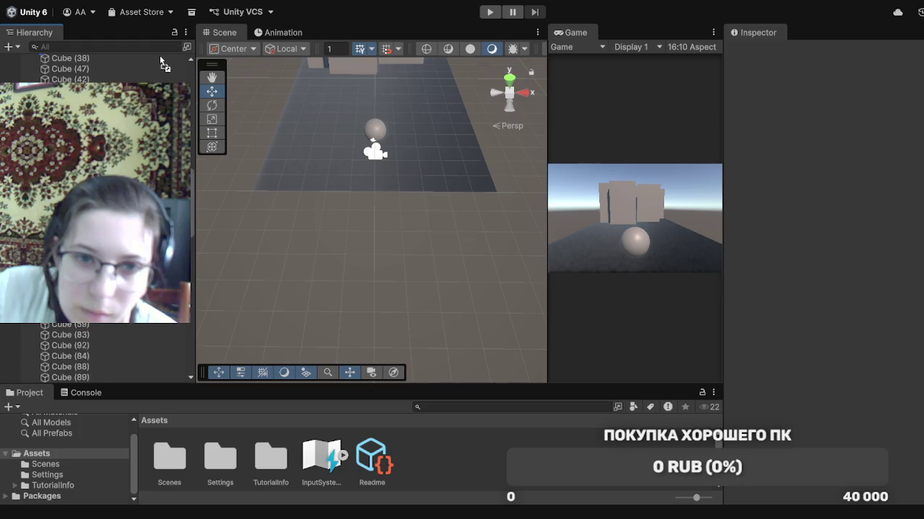
pyautogui.scroll(10, 159, 57)
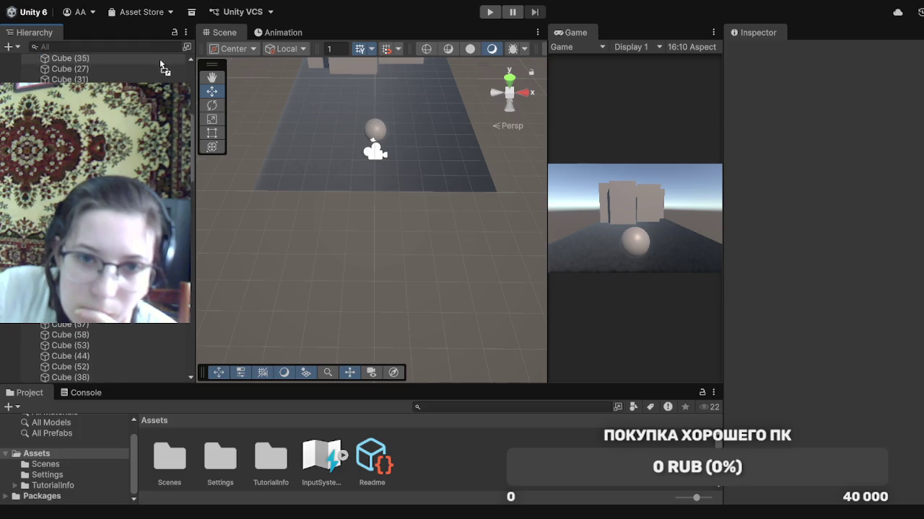
pyautogui.scroll(3, 160, 55)
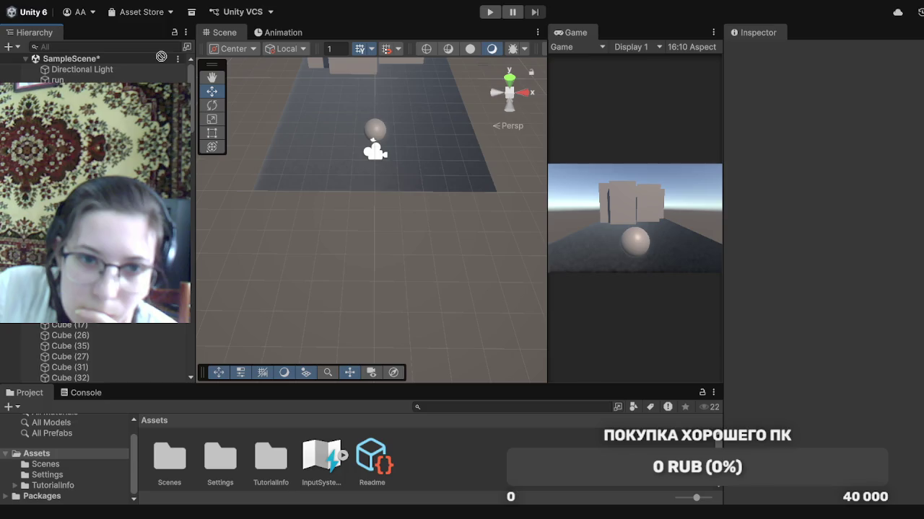
pyautogui.click(58, 80)
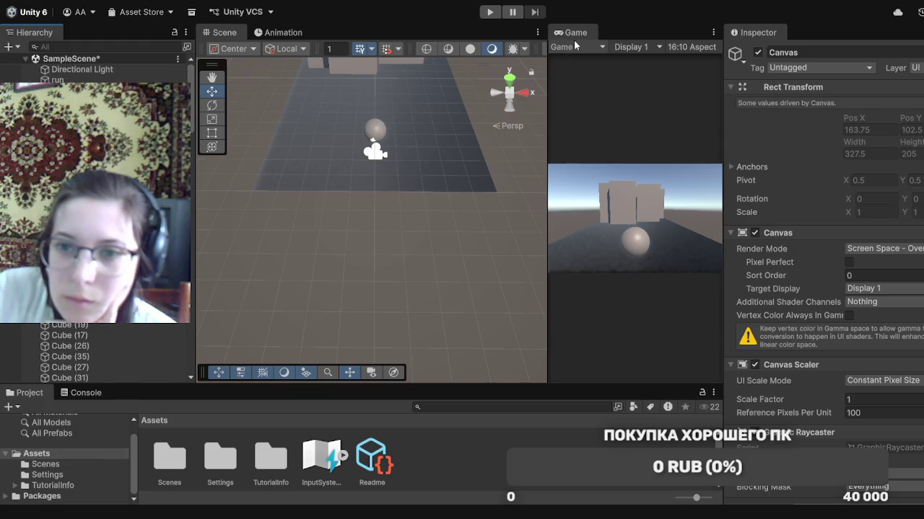
pyautogui.moveTo(419, 33); pyautogui.dragTo(419, 33)
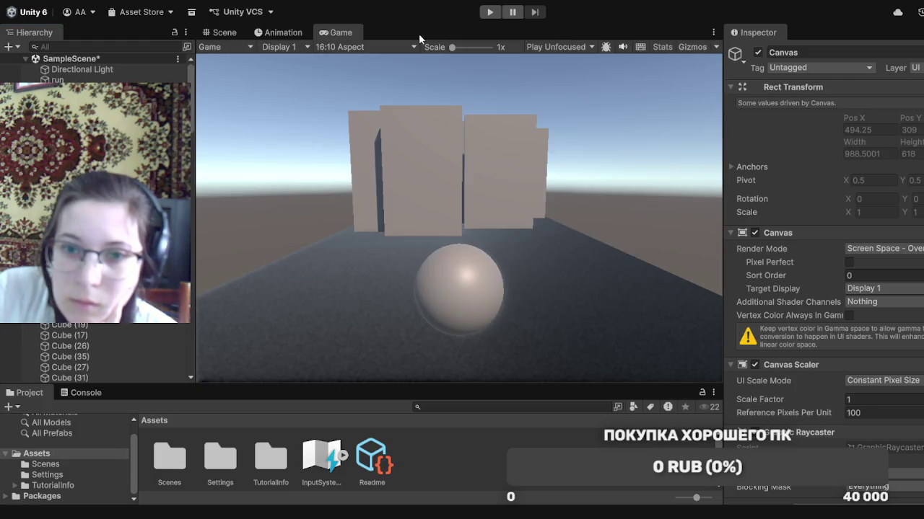
# Return to the Scene view in 2D mode and frame the whole Canvas rectangle
pyautogui.click(229, 34)
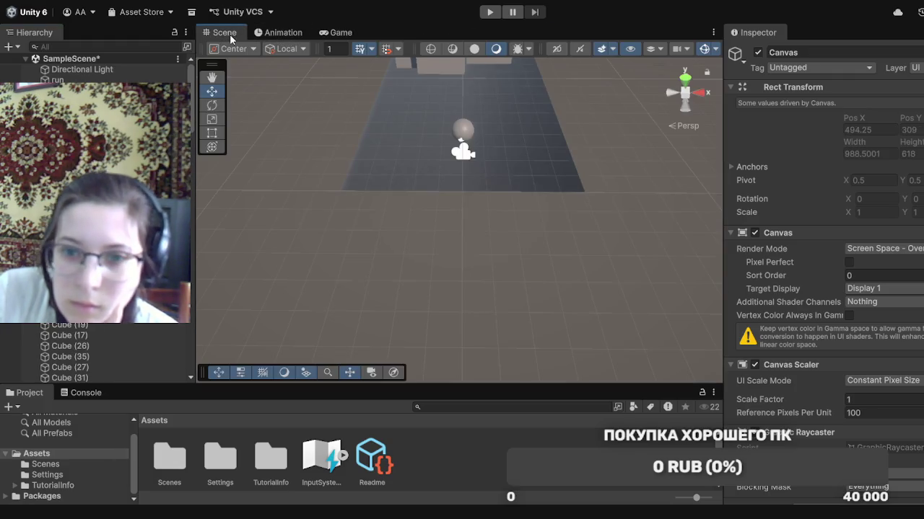
pyautogui.click(560, 50)
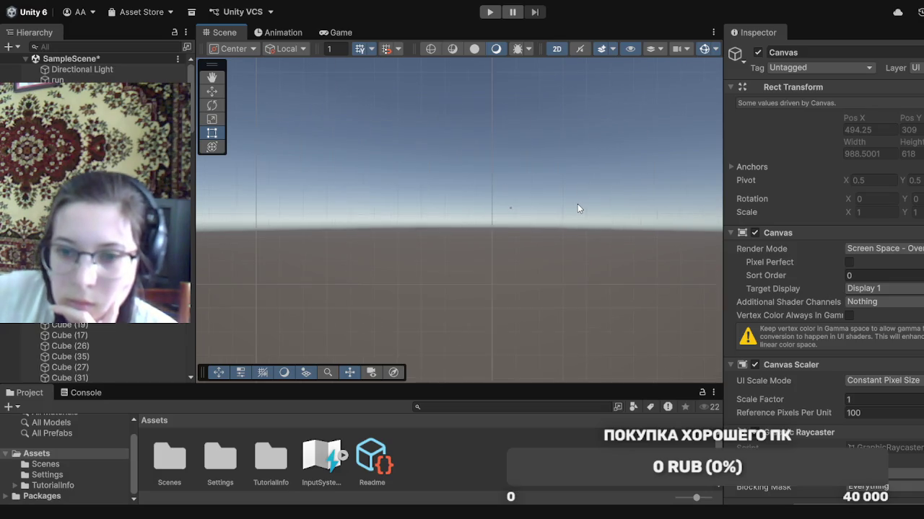
pyautogui.moveTo(539, 109)
pyautogui.mouseDown()
pyautogui.moveTo(293, 258)
pyautogui.moveTo(300, 254)
pyautogui.mouseUp()
pyautogui.scroll(-3, 497, 152)
pyautogui.scroll(-2, 494, 172)
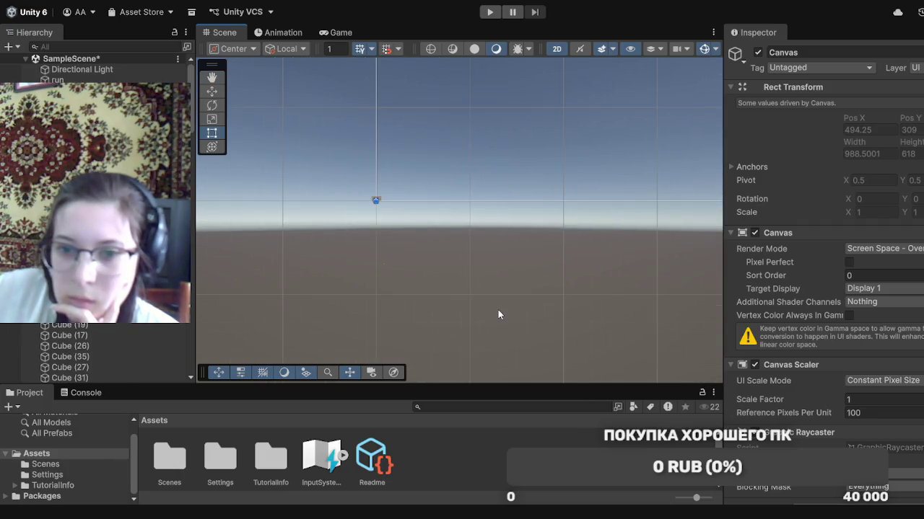
pyautogui.scroll(-1, 521, 287)
pyautogui.scroll(-1, 520, 287)
pyautogui.moveTo(563, 262); pyautogui.dragTo(386, 339)
pyautogui.scroll(-3, 469, 246)
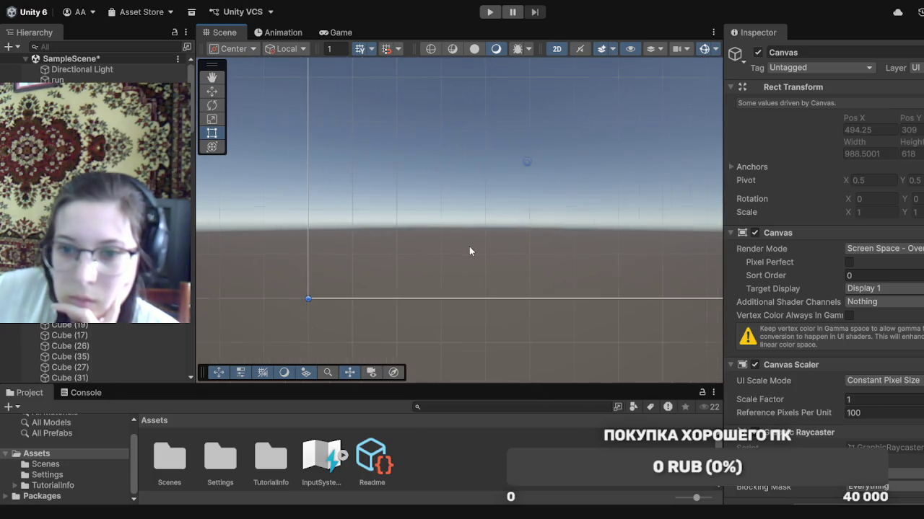
pyautogui.moveTo(580, 330); pyautogui.dragTo(536, 351)
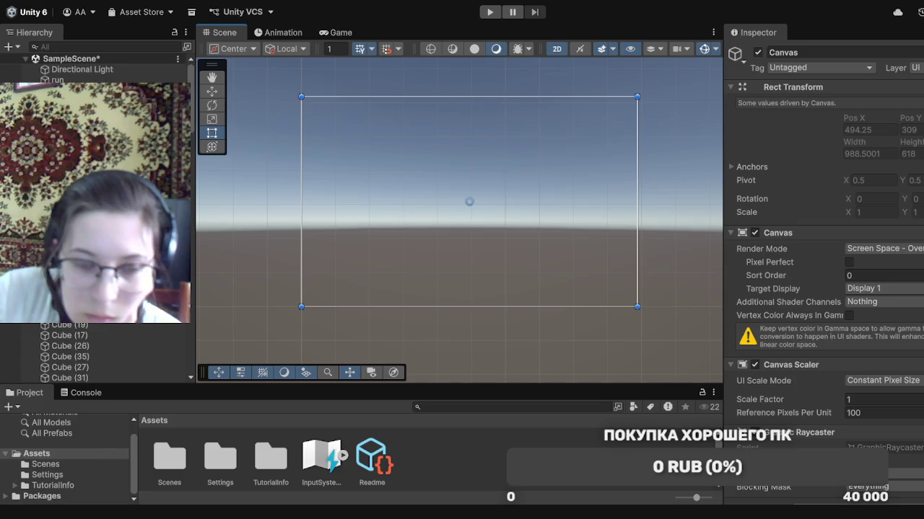
pyautogui.click(429, 457)
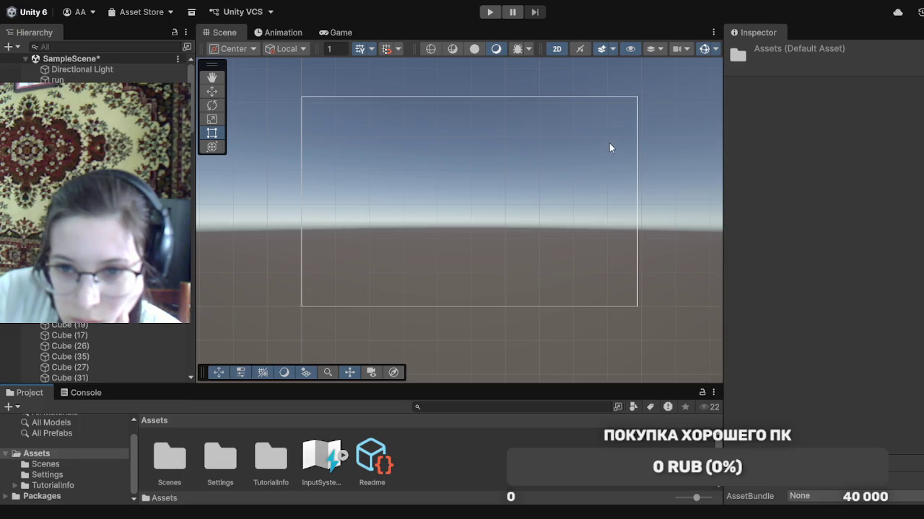
# Create a folder named 'material' in Assets, open it, and select the heart_outline image
pyautogui.hotkey('ctrl', 'shift', 'n')
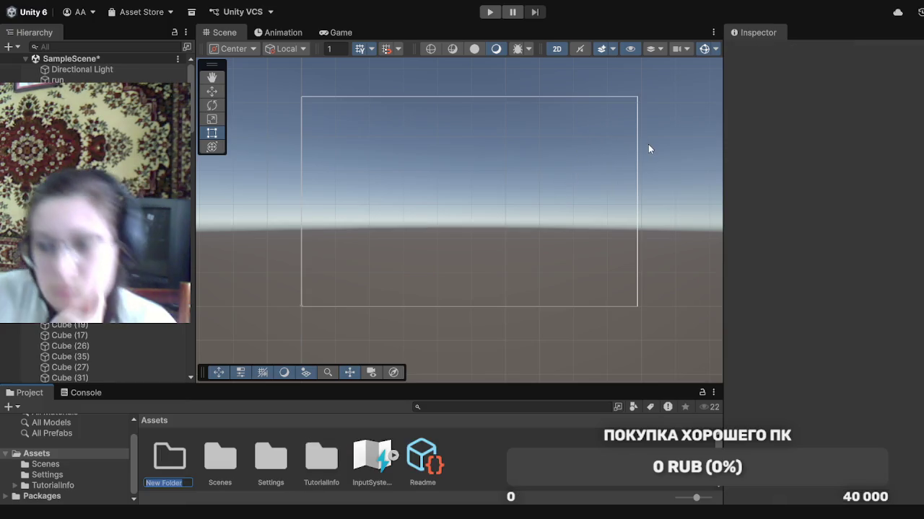
pyautogui.write('ma')
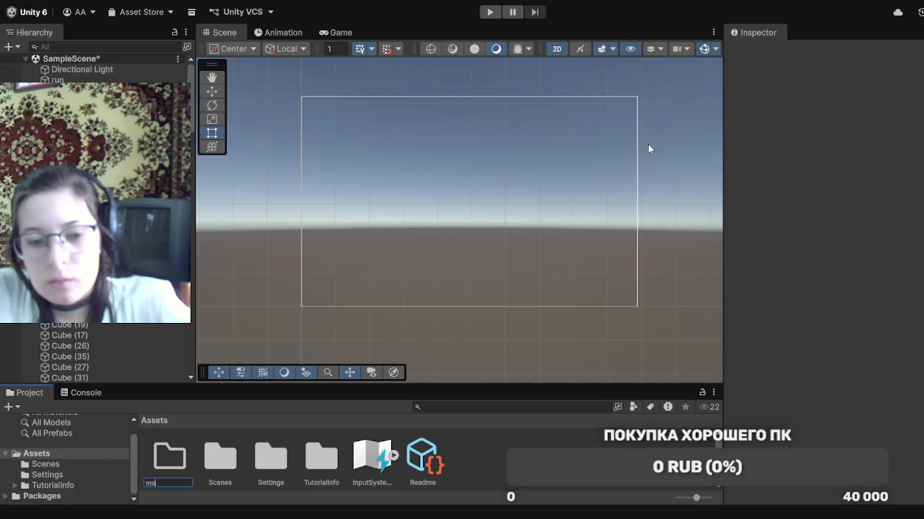
pyautogui.write('teria')
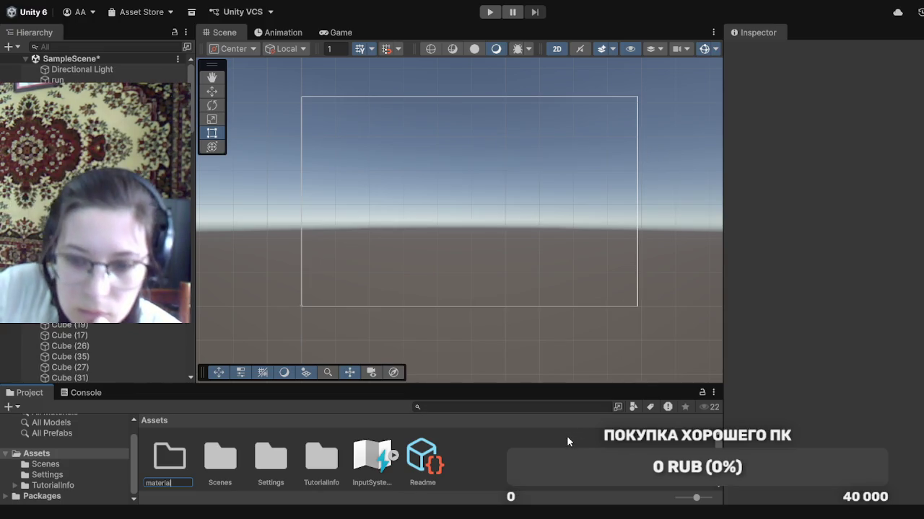
pyautogui.click(184, 445)
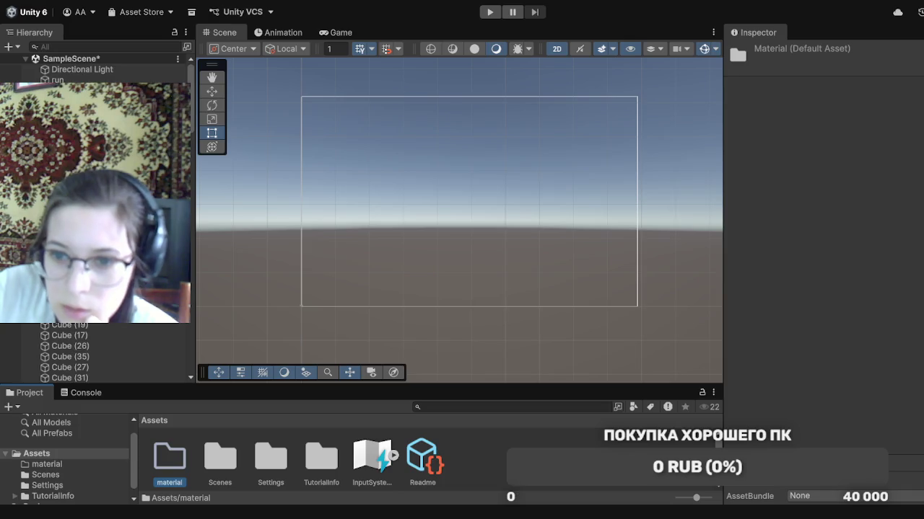
pyautogui.click(220, 462)
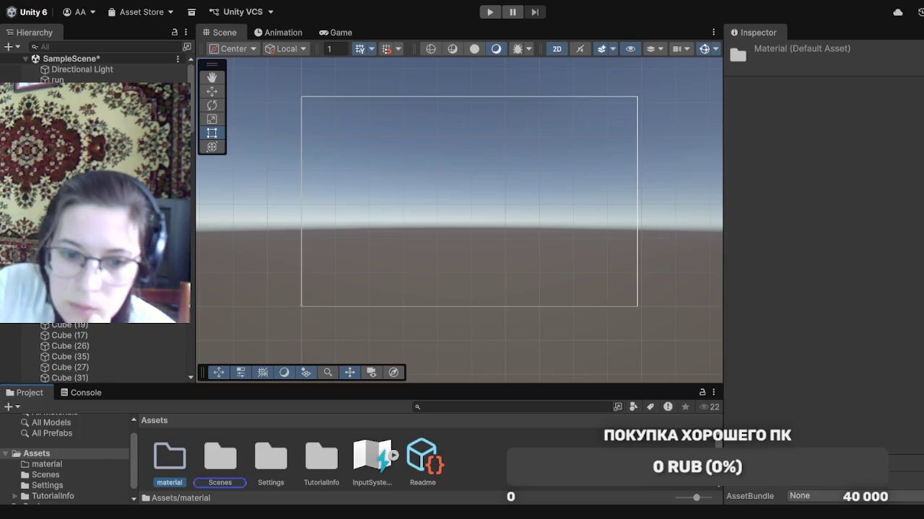
pyautogui.click(170, 462)
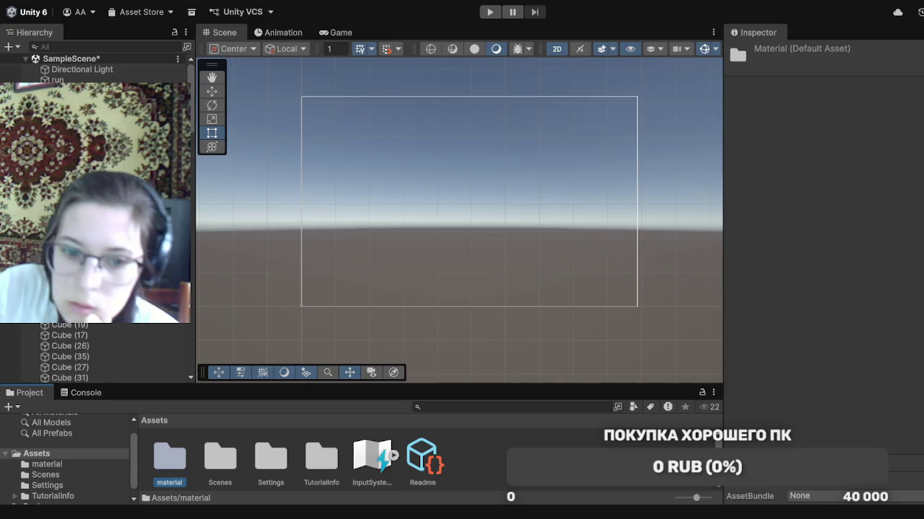
pyautogui.doubleClick(170, 462)
pyautogui.click(226, 465)
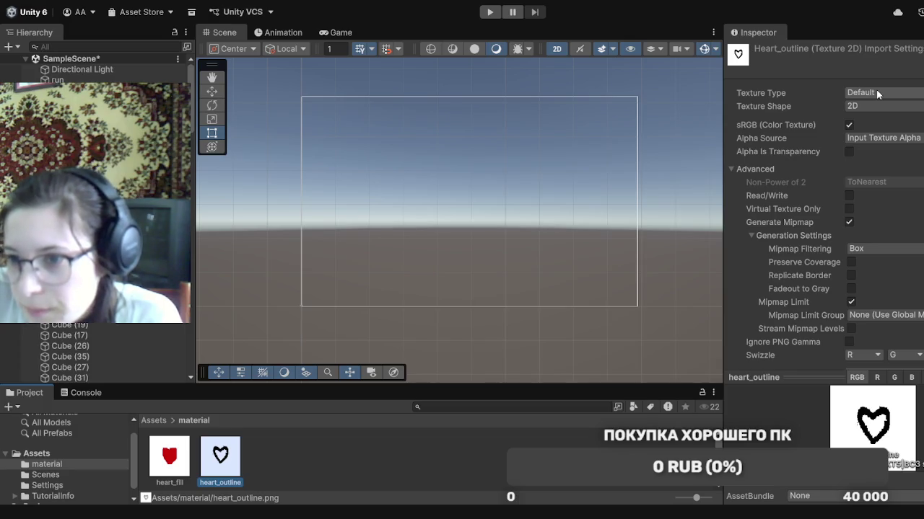
# Set heart_outline and heart_fill Texture Type to Sprite (2D and UI) and apply
pyautogui.click(877, 92)
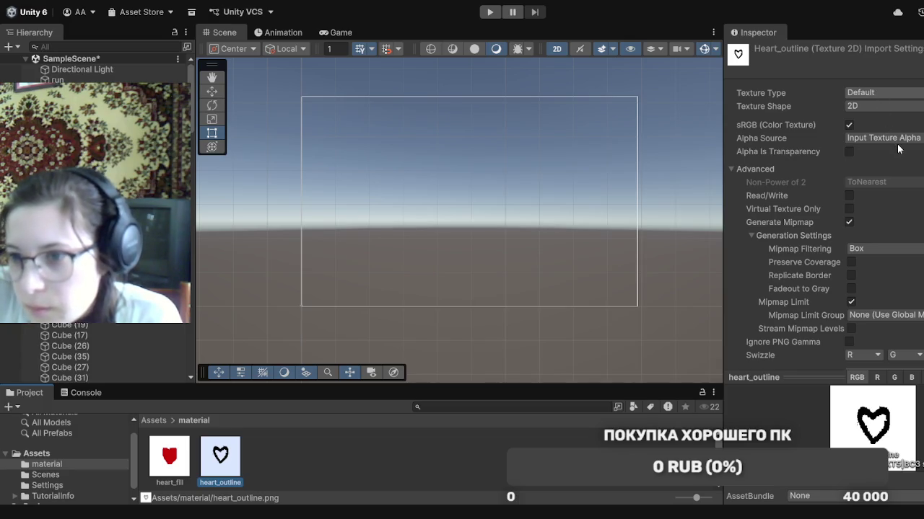
pyautogui.click(897, 144)
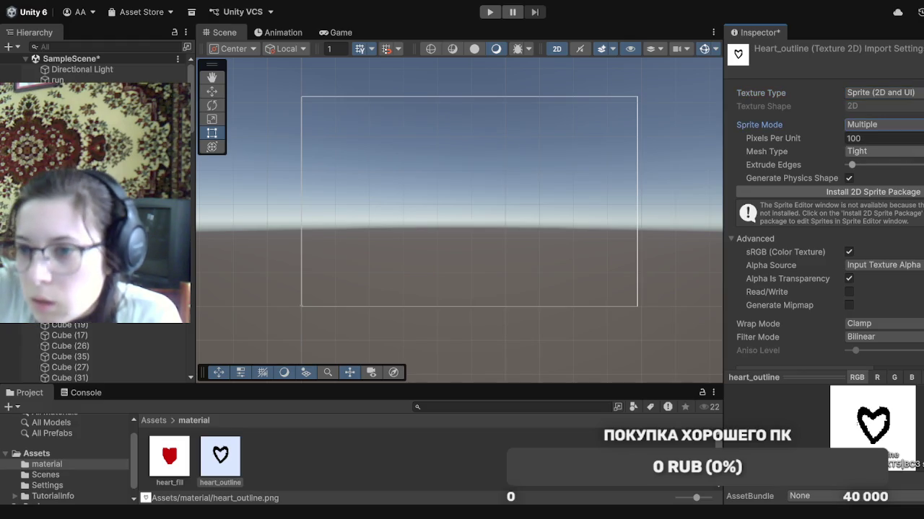
pyautogui.scroll(-5, 822, 202)
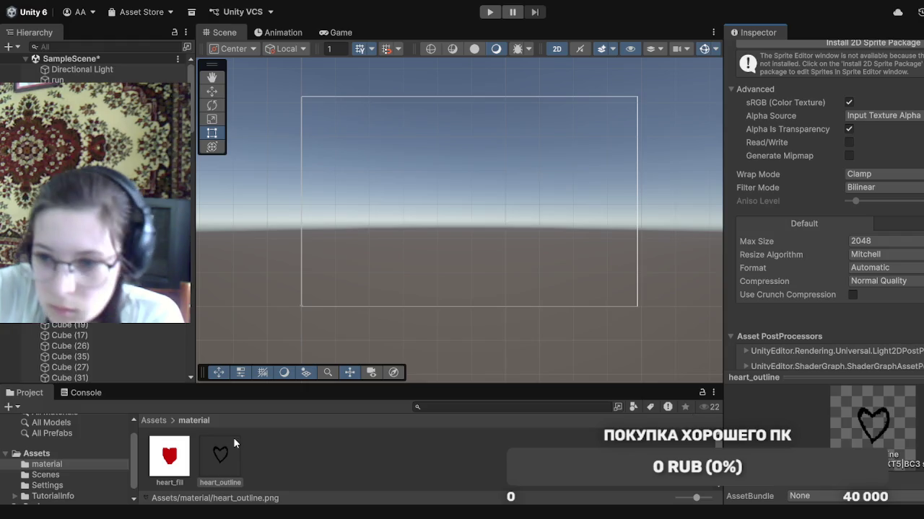
pyautogui.click(185, 452)
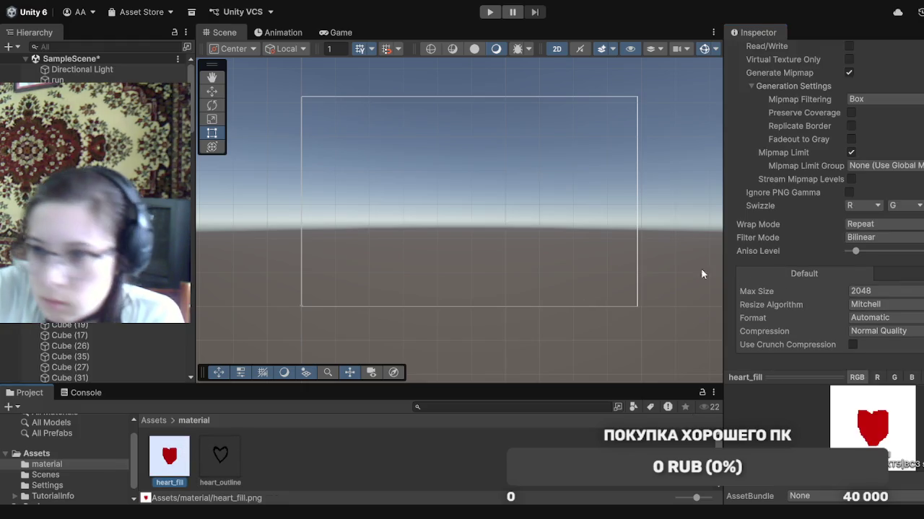
pyautogui.scroll(5, 823, 202)
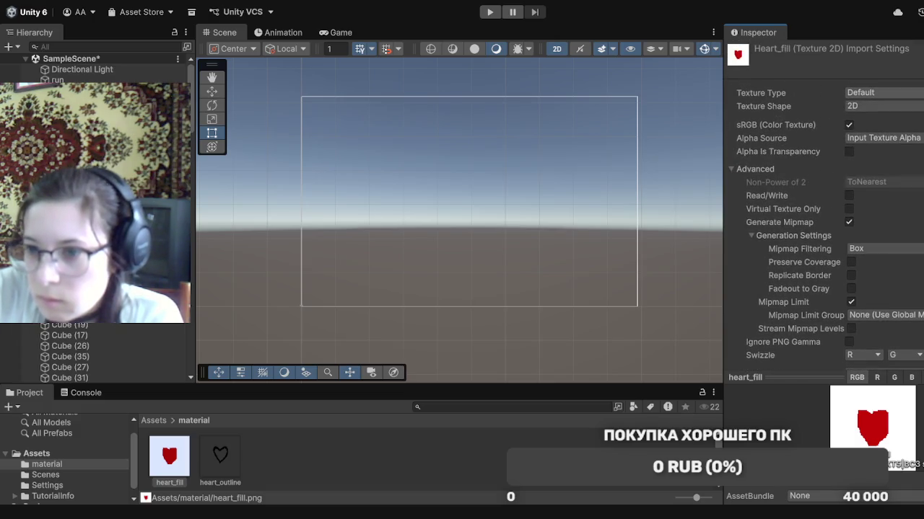
pyautogui.click(884, 132)
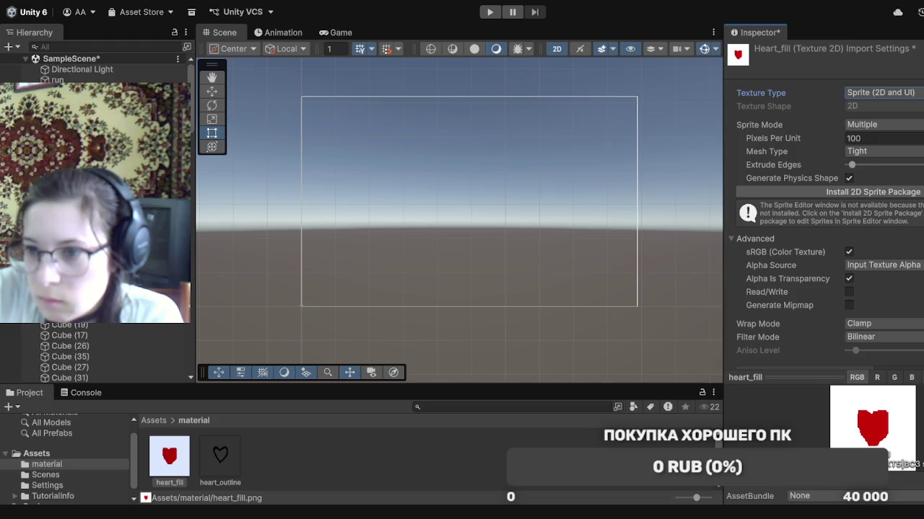
pyautogui.scroll(-5, 823, 216)
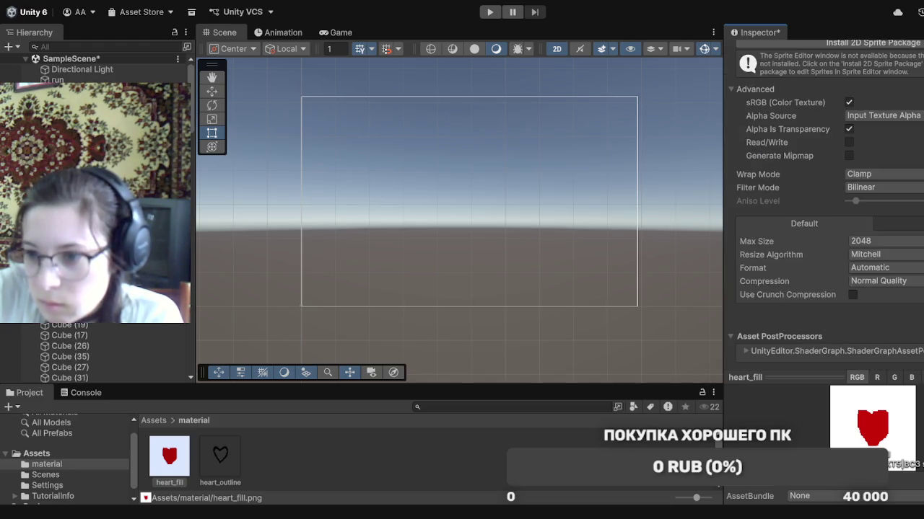
pyautogui.click(917, 366)
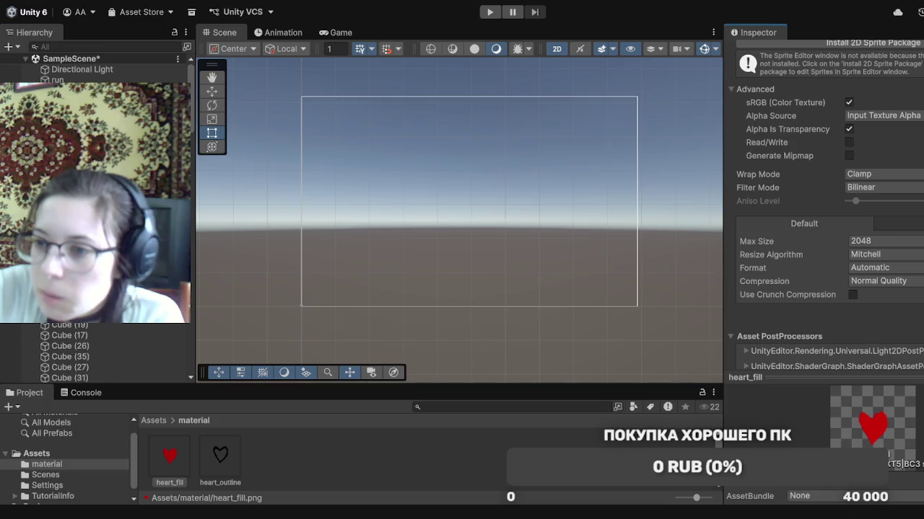
# Set Sprite Mode to Single on both heart_fill and heart_outline
pyautogui.scroll(5, 823, 217)
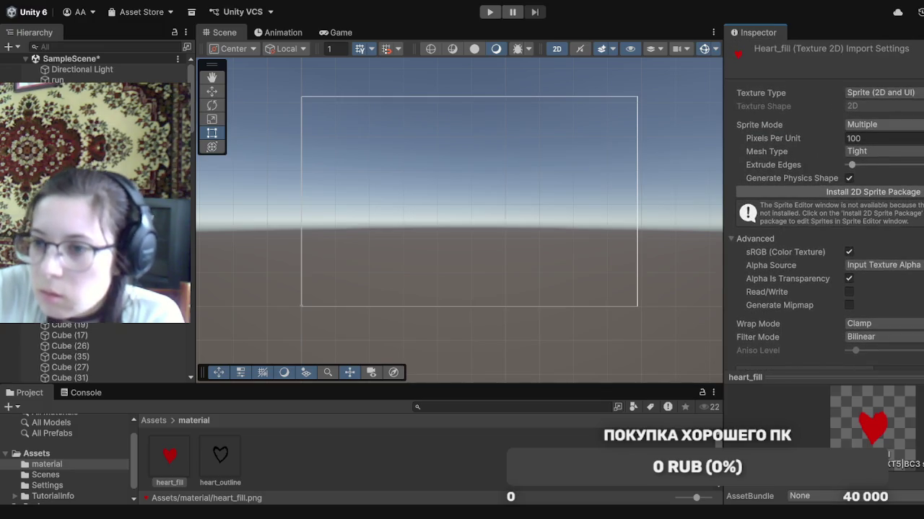
pyautogui.click(898, 124)
pyautogui.click(898, 138)
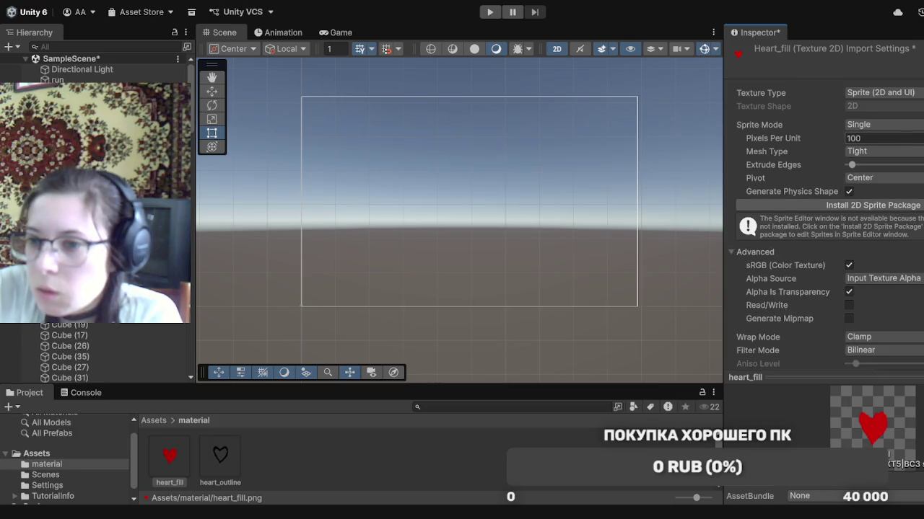
pyautogui.scroll(-6, 822, 217)
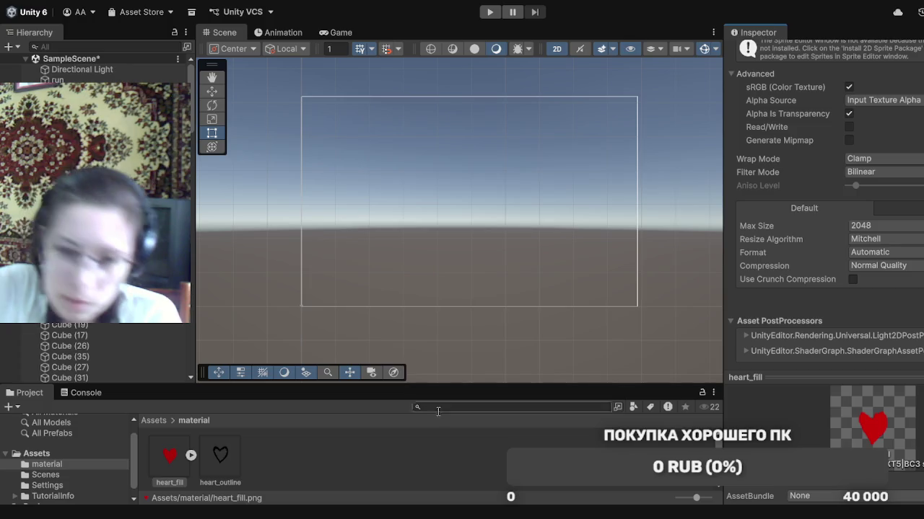
pyautogui.click(239, 444)
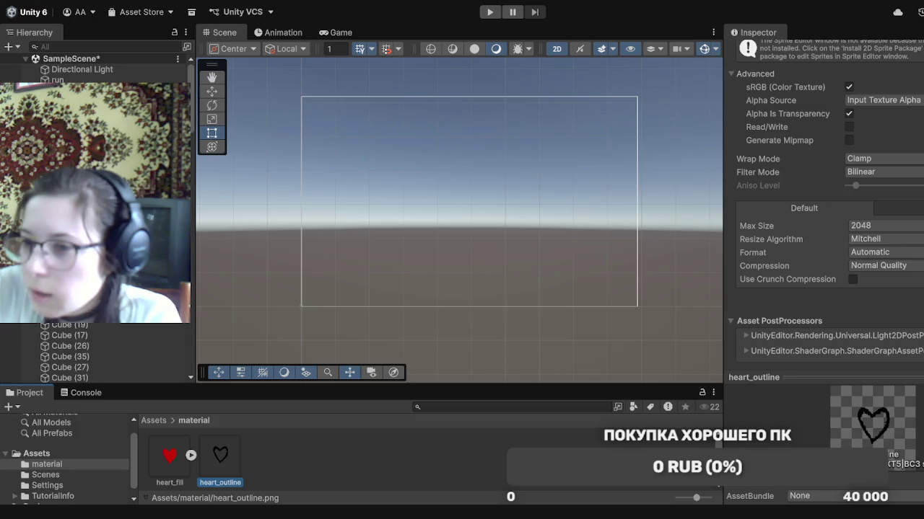
pyautogui.scroll(5, 823, 216)
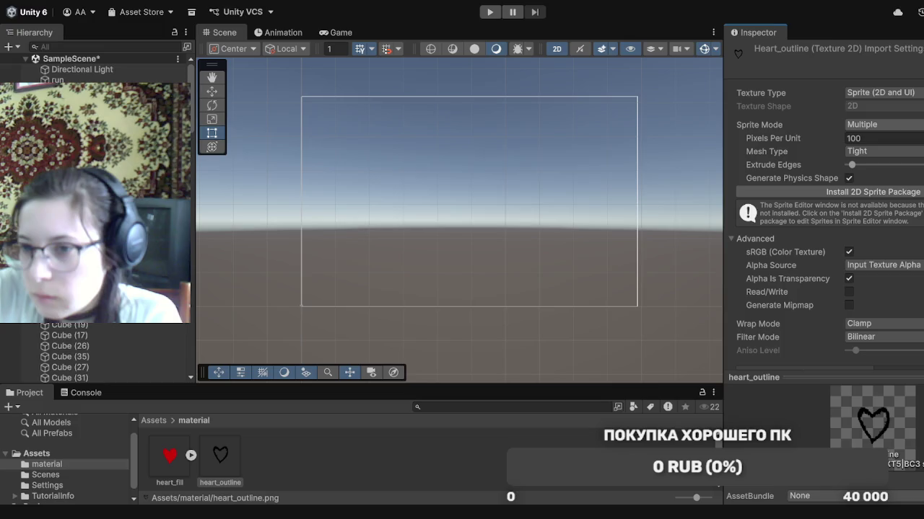
pyautogui.click(914, 141)
pyautogui.scroll(-5, 823, 216)
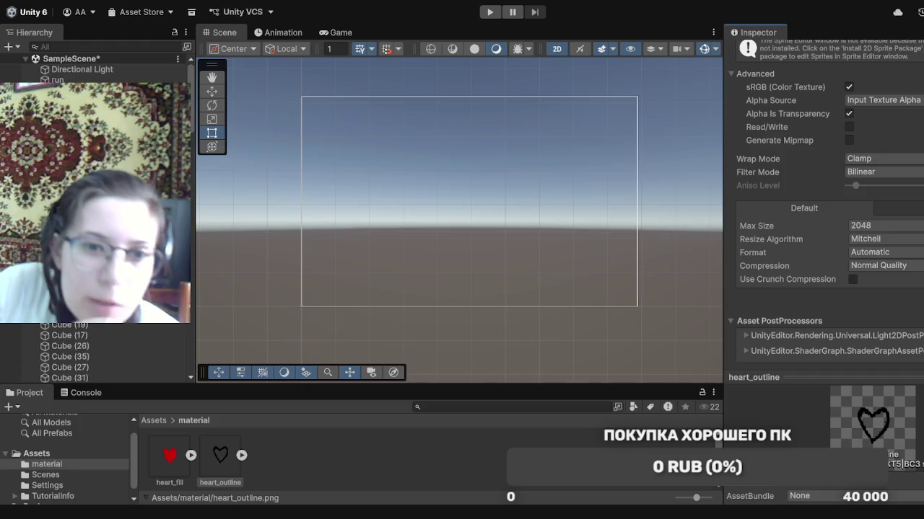
# Create an empty GameObject in the Hierarchy and rename it 'life'
pyautogui.click(18, 48)
pyautogui.click(42, 64)
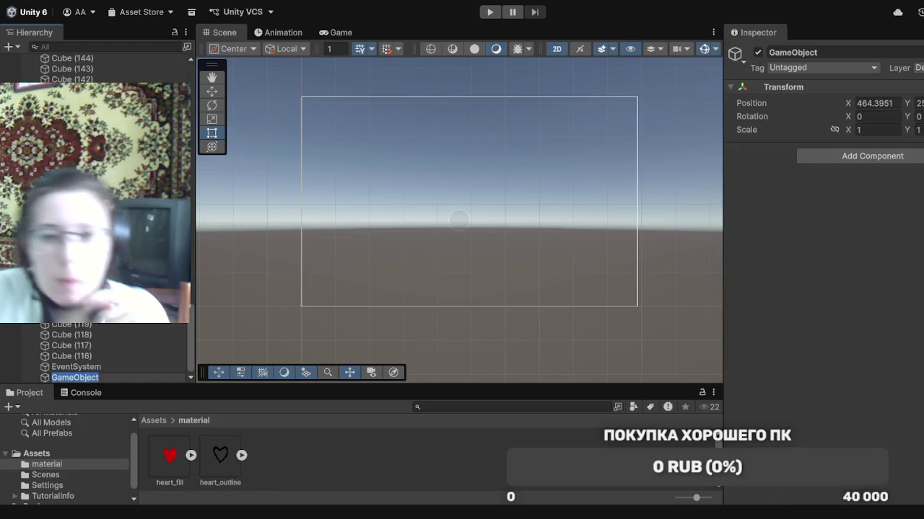
pyautogui.press('BackSpace')
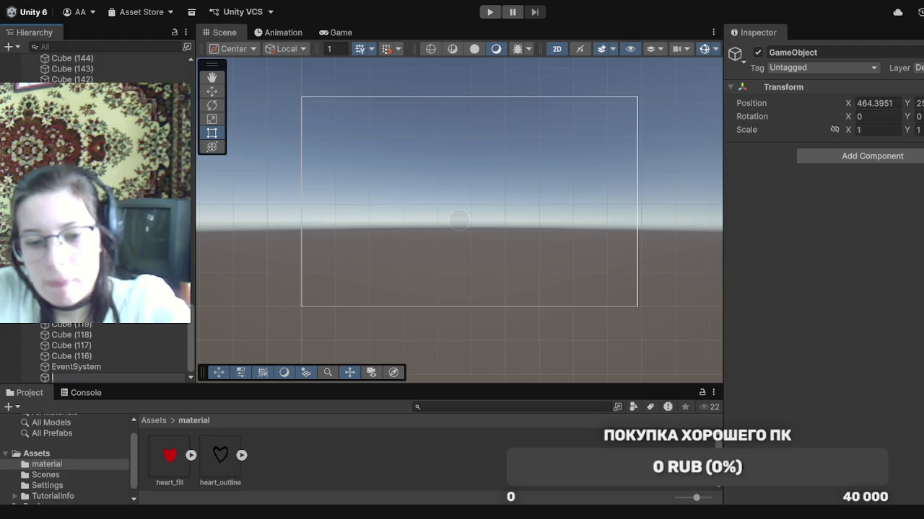
pyautogui.write('I')
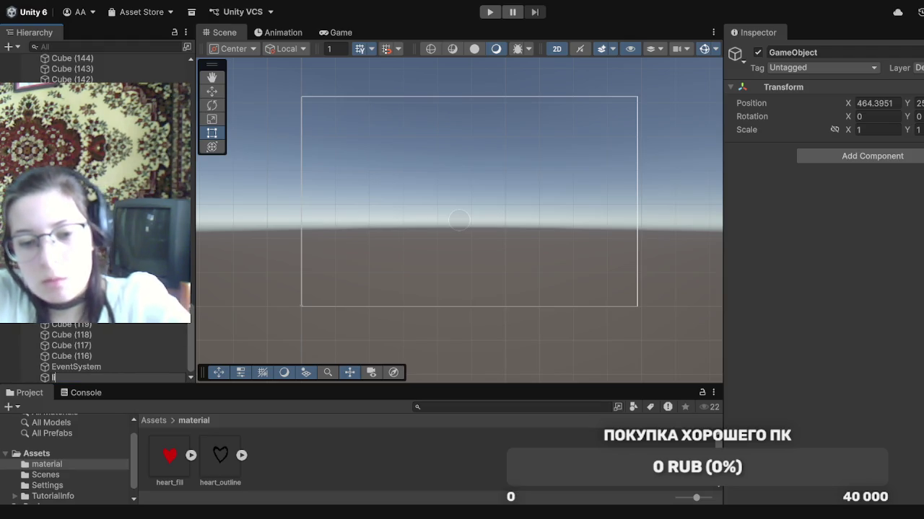
pyautogui.write('ife')
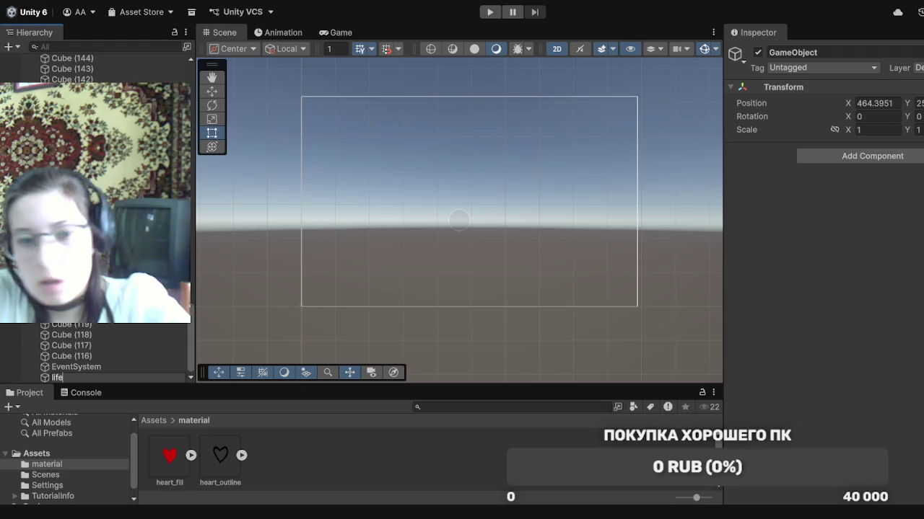
pyautogui.press('Return')
pyautogui.click(208, 319)
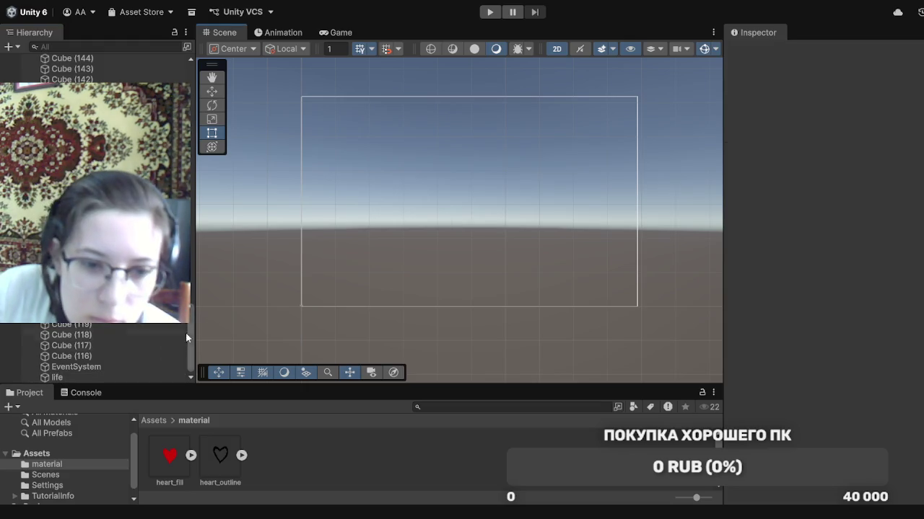
pyautogui.click(151, 378)
pyautogui.moveTo(162, 86); pyautogui.dragTo(159, 57)
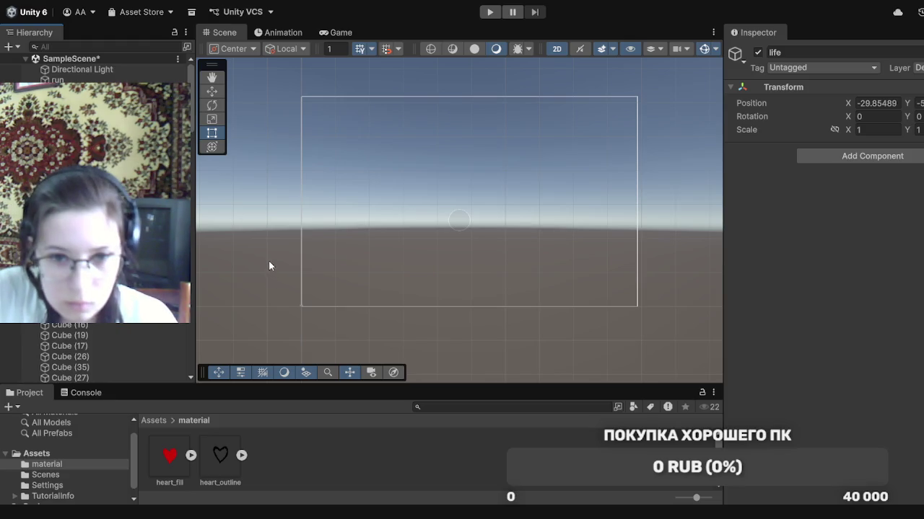
# Create another empty GameObject named 'heard'
pyautogui.hotkey('ctrl', 'shift', 'n')
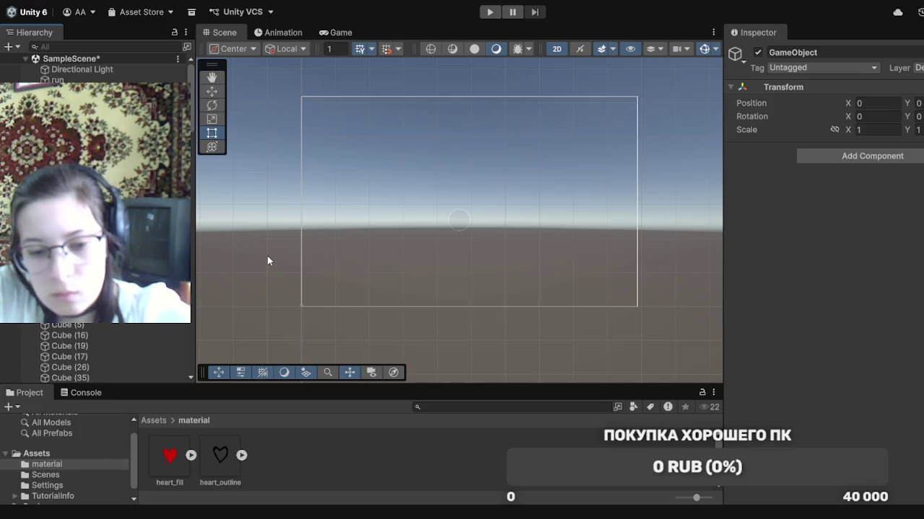
pyautogui.write('heard')
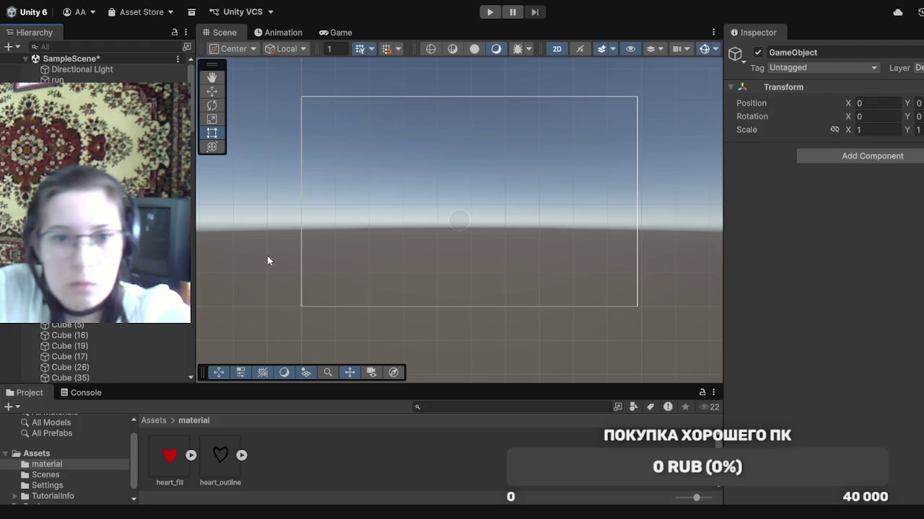
pyautogui.press('Return')
pyautogui.click(264, 202)
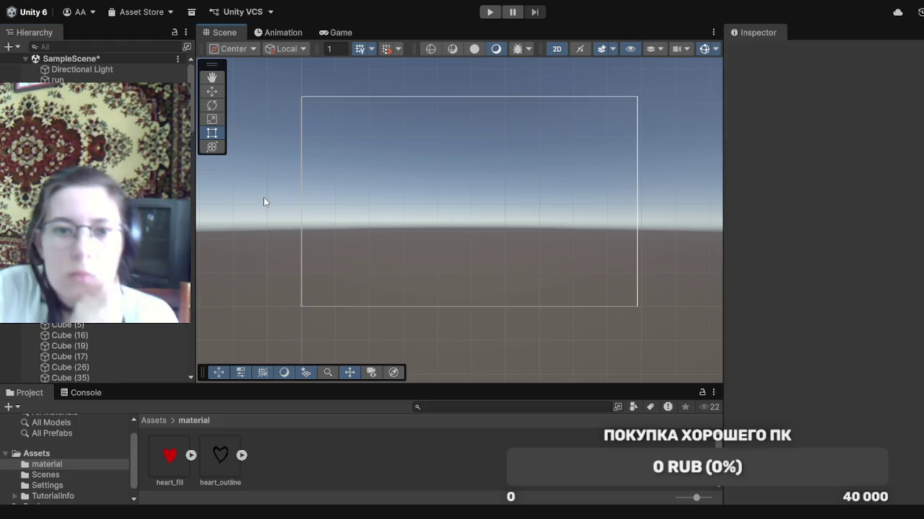
# Drag the heart_fill and heart_outline sprites into the Hierarchy and set heart_fill's Position Y to 0
pyautogui.moveTo(170, 467); pyautogui.dragTo(108, 216)
pyautogui.moveTo(214, 463); pyautogui.dragTo(108, 216)
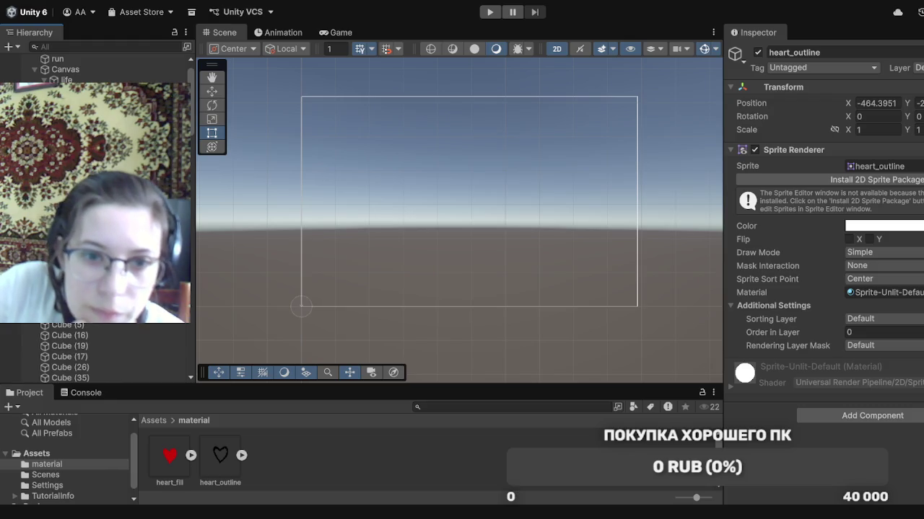
pyautogui.click(108, 206)
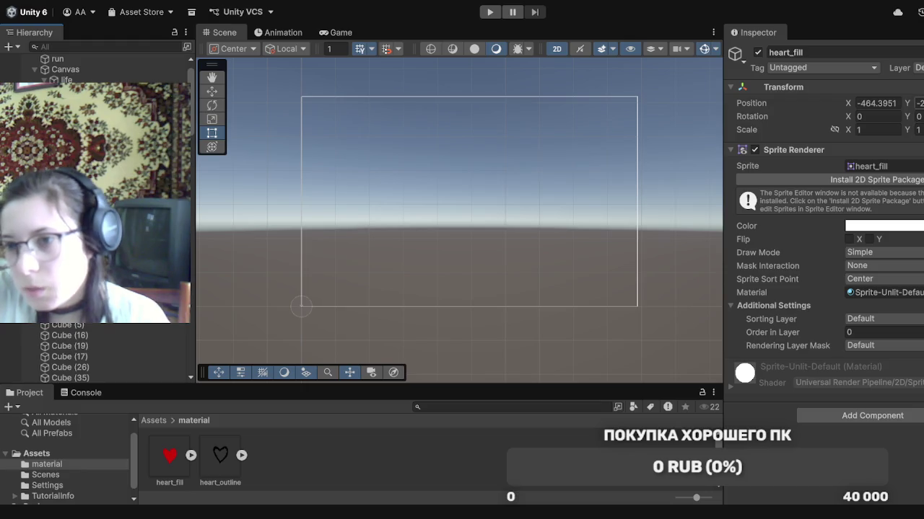
pyautogui.click(919, 103)
pyautogui.click(887, 129)
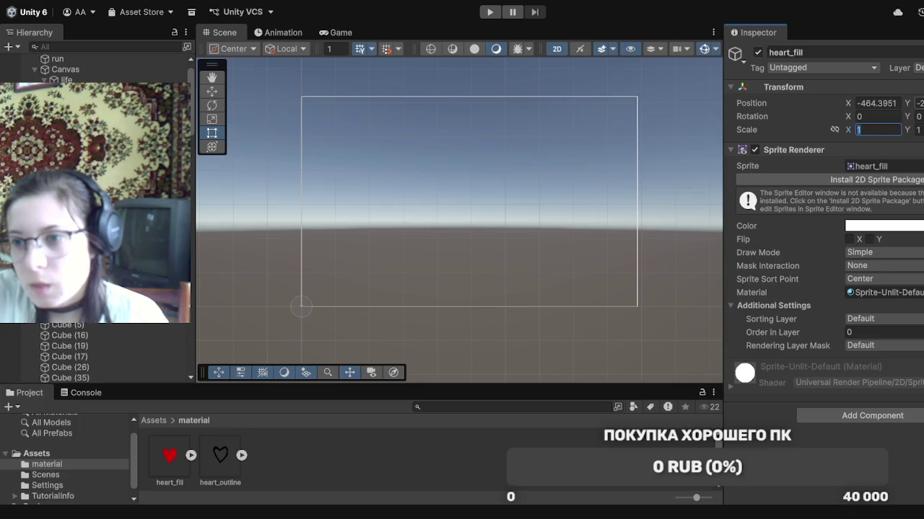
pyautogui.click(919, 103)
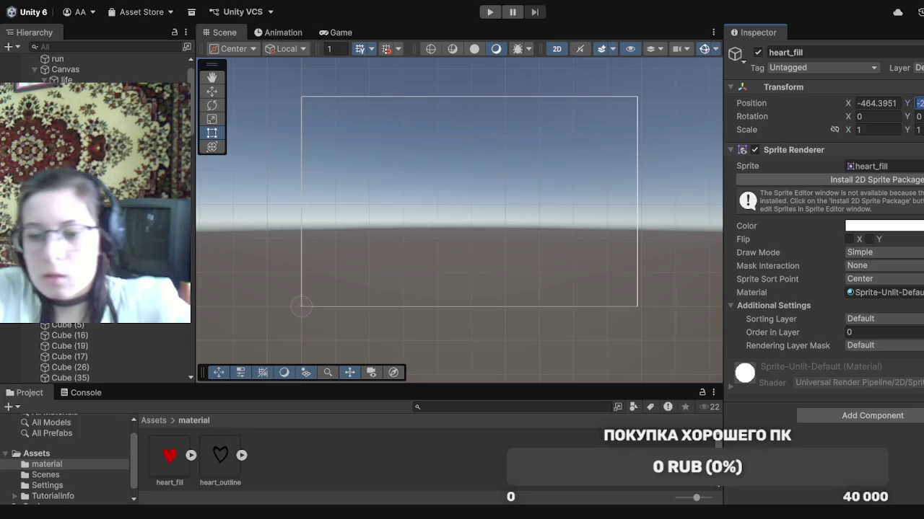
pyautogui.write('0')
pyautogui.press('Return')
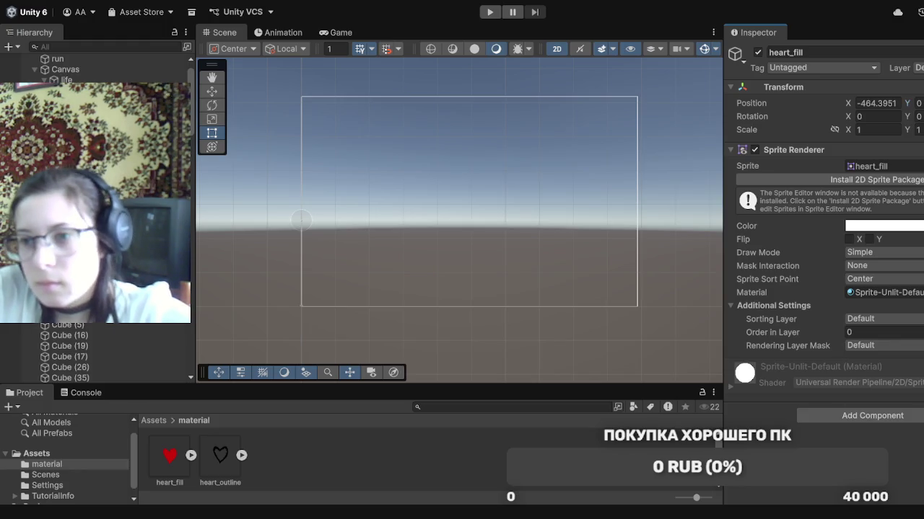
pyautogui.click(900, 103)
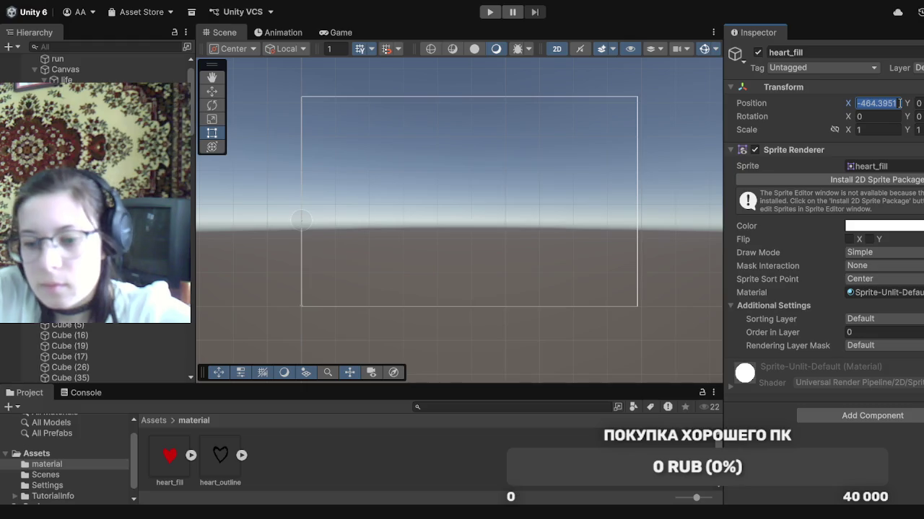
# Set heart_fill's Position X to 0 and try a scale of 5 by 55
pyautogui.write('0')
pyautogui.click(875, 130)
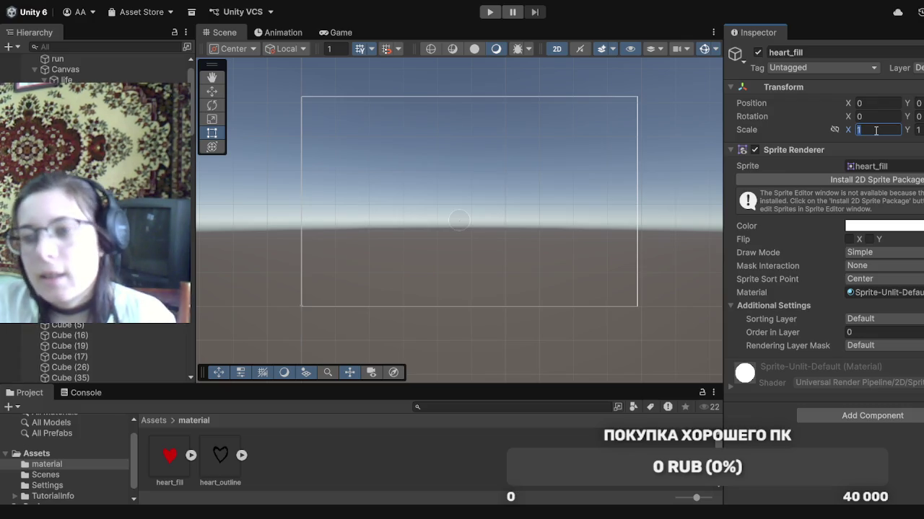
pyautogui.write('5')
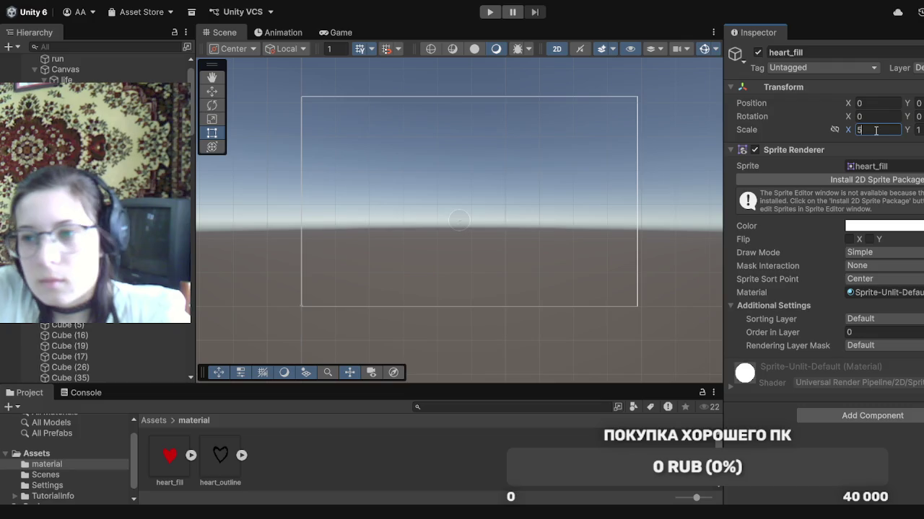
pyautogui.press('Tab')
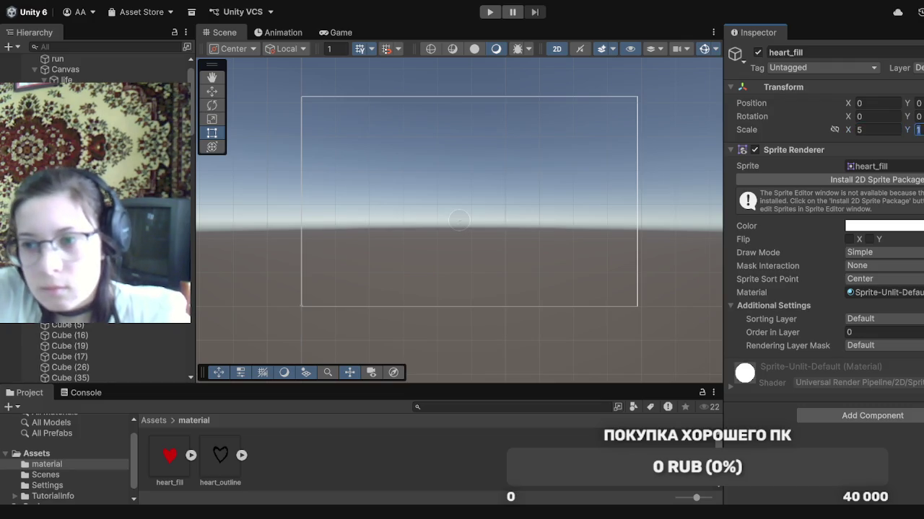
pyautogui.write('55')
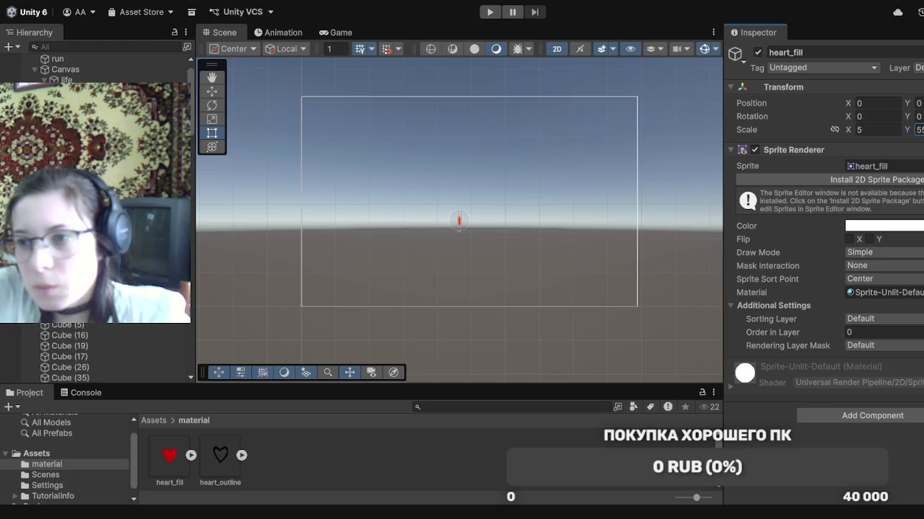
pyautogui.press('Return')
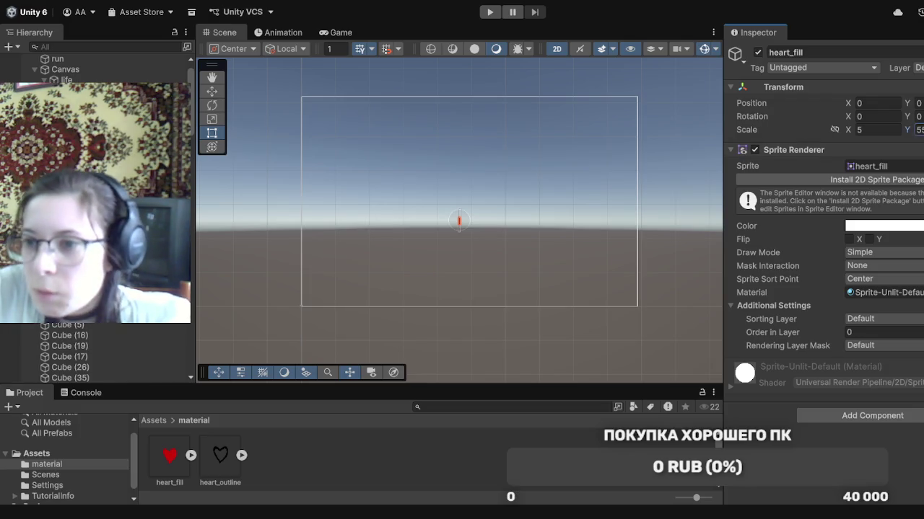
# Rescale heart_fill to 100 on X and Y, then zoom the Scene view in
pyautogui.click(917, 130)
pyautogui.press('BackSpace')
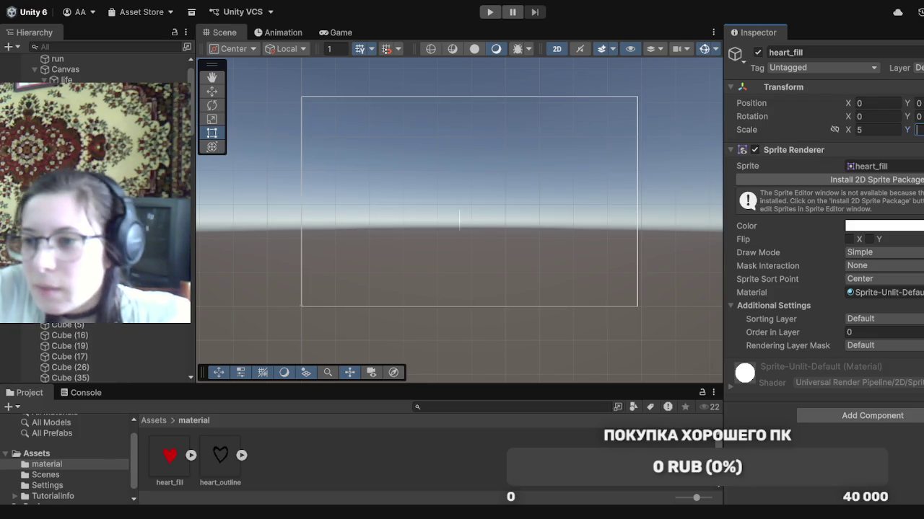
pyautogui.write('5')
pyautogui.click(876, 129)
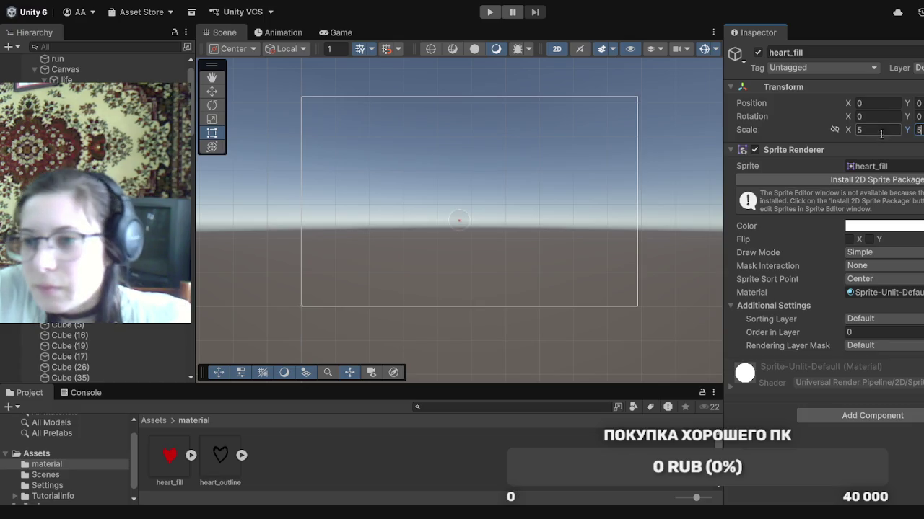
pyautogui.write('100')
pyautogui.click(918, 129)
pyautogui.write('1')
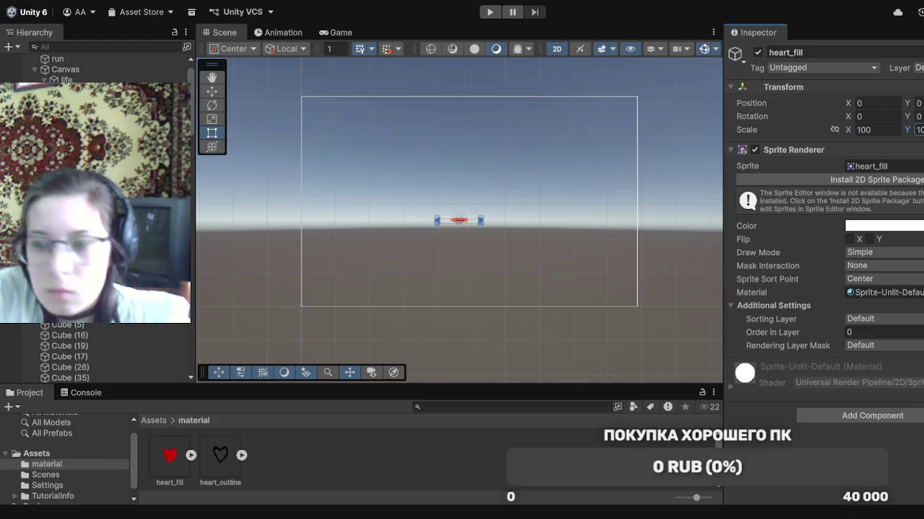
pyautogui.write('00')
pyautogui.press('Return')
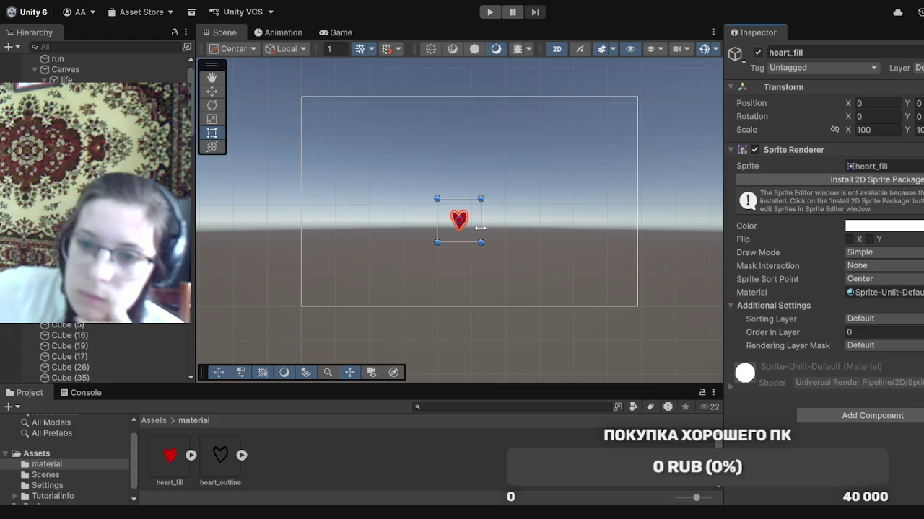
pyautogui.scroll(5, 480, 228)
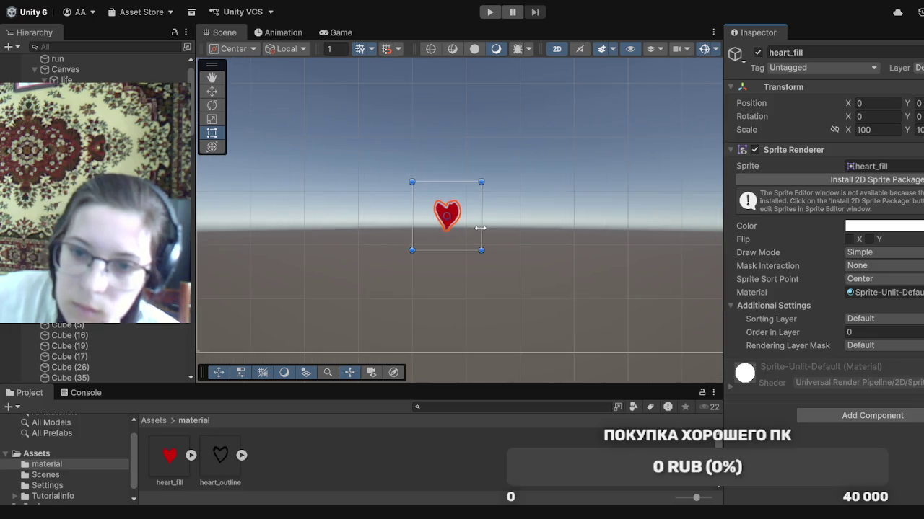
pyautogui.scroll(3, 480, 228)
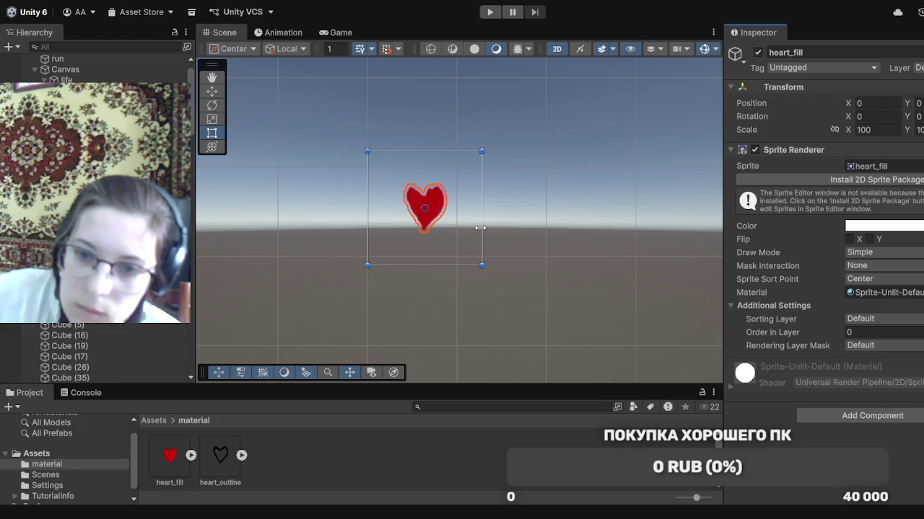
pyautogui.scroll(1, 480, 228)
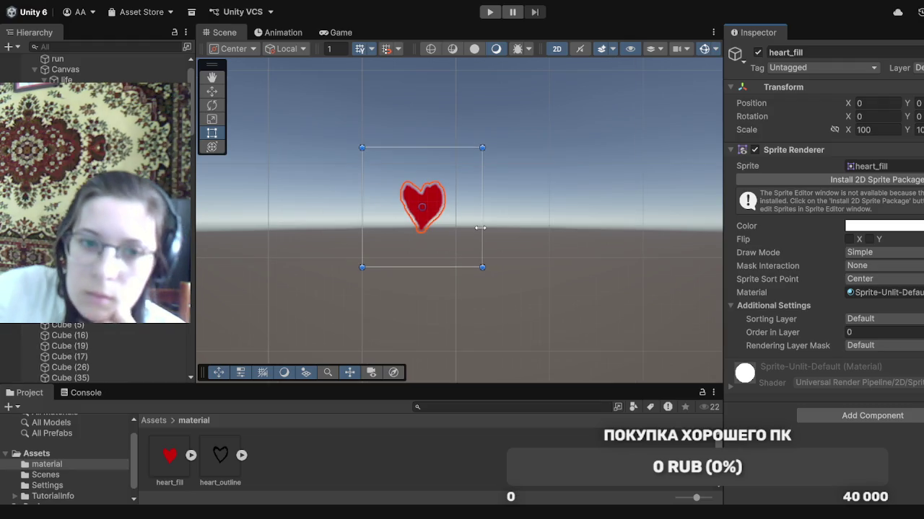
# Select heart_outline and set its position to X 0, Y 0
pyautogui.click(79, 102)
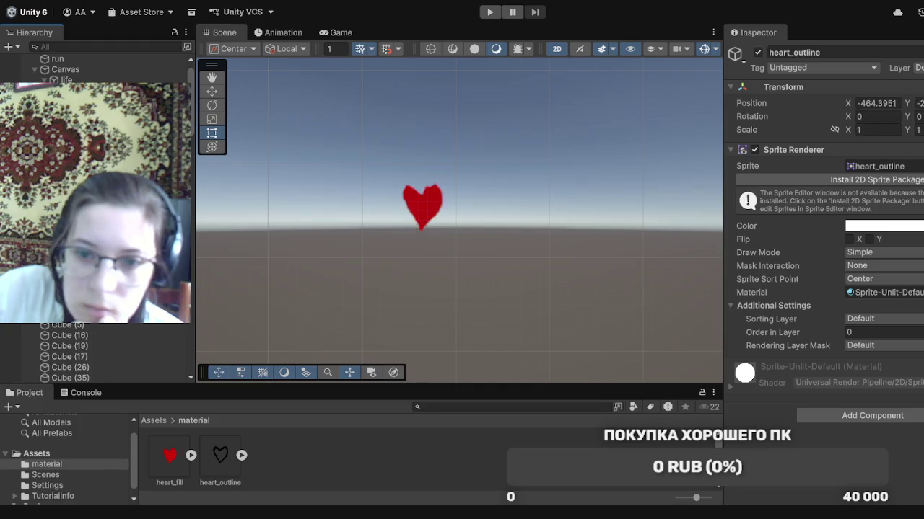
pyautogui.click(898, 104)
pyautogui.write('0')
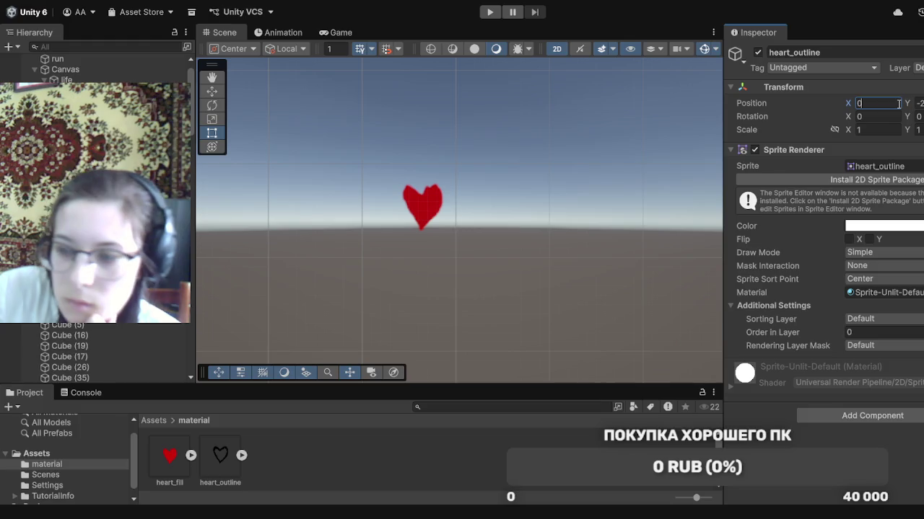
pyautogui.press('Tab')
pyautogui.write('0')
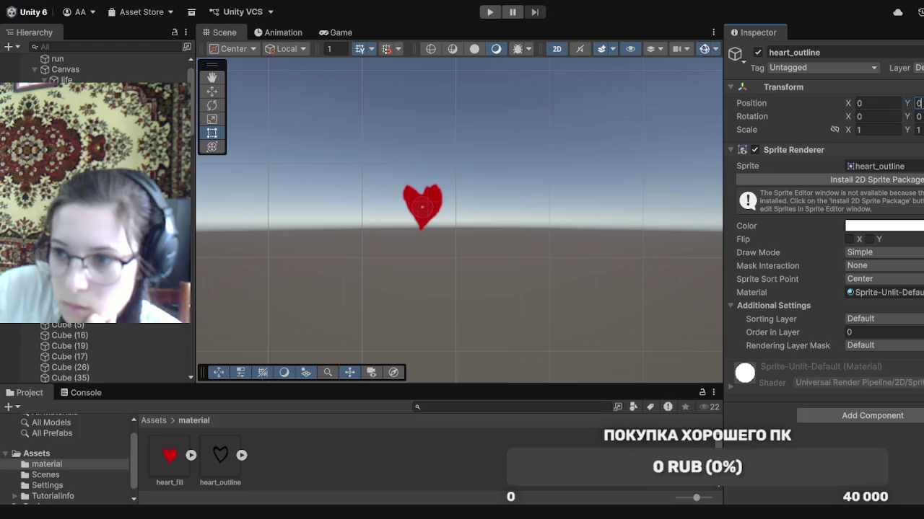
pyautogui.press('Return')
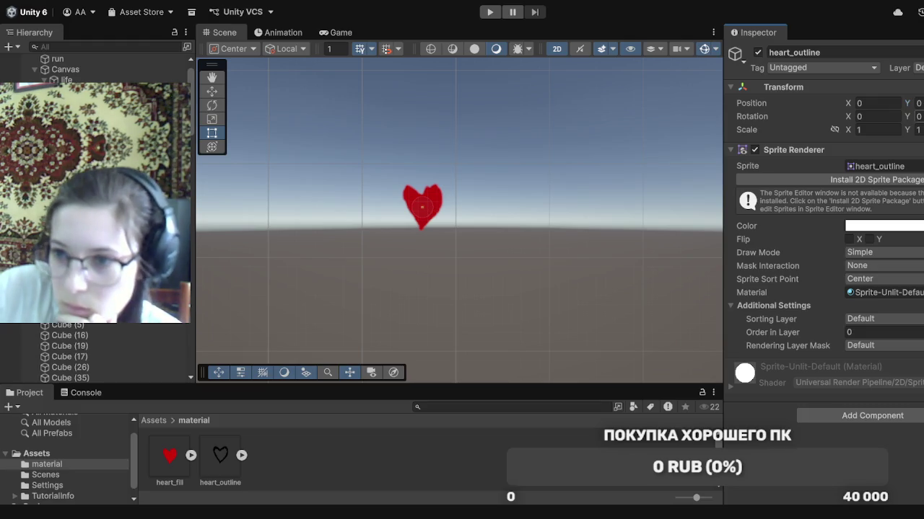
# Scale heart_outline to 100 on X and Y
pyautogui.click(886, 130)
pyautogui.write('100')
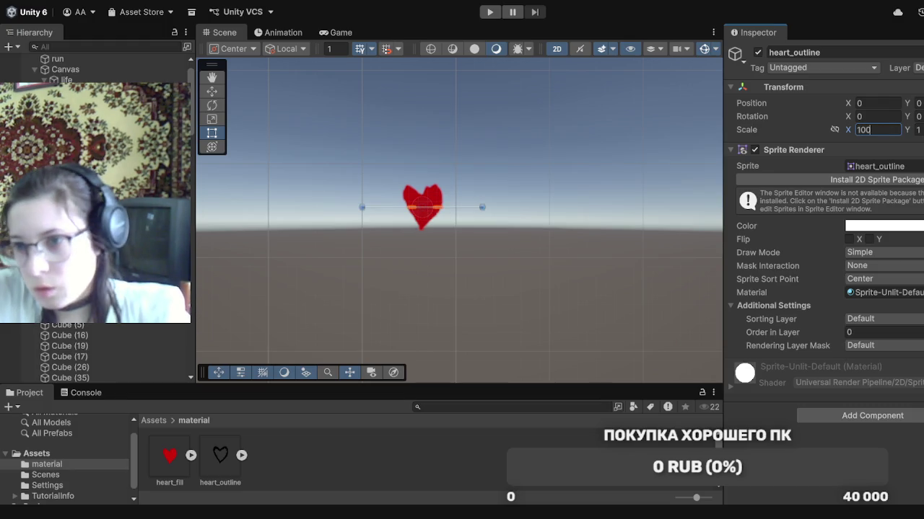
pyautogui.click(917, 130)
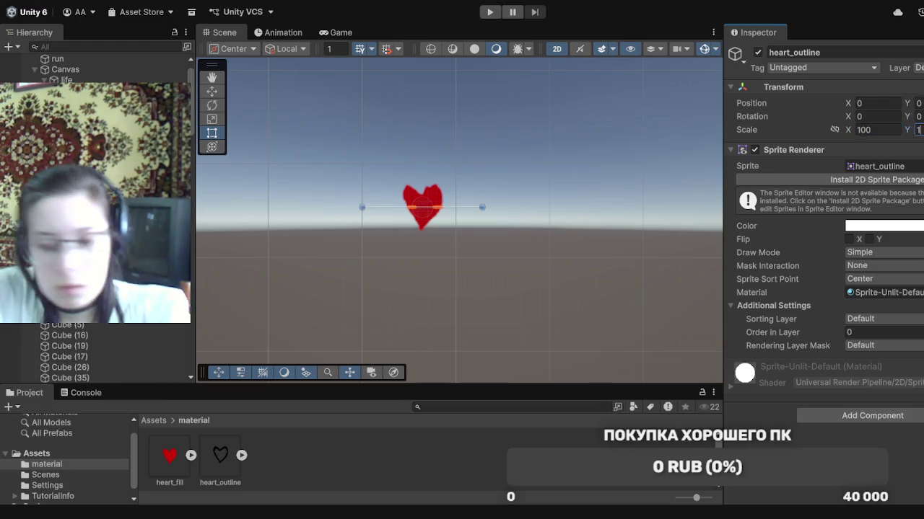
pyautogui.write('100')
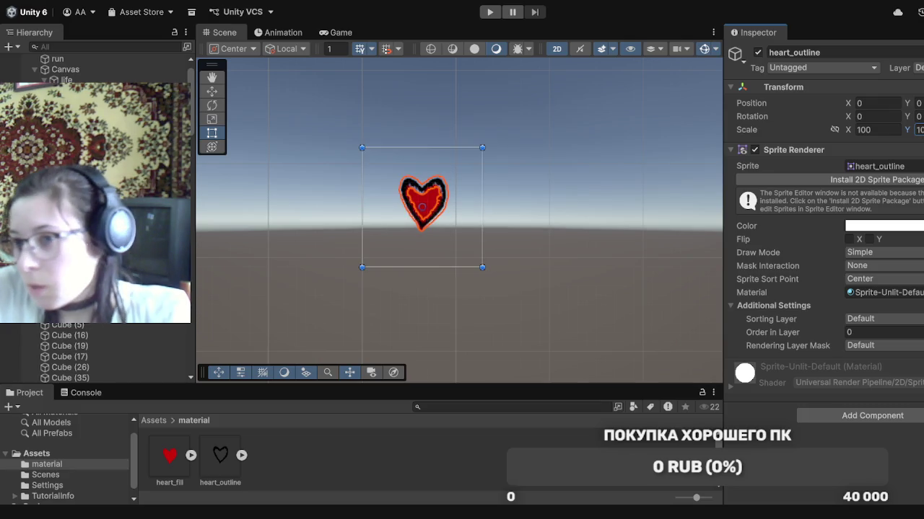
pyautogui.press('Return')
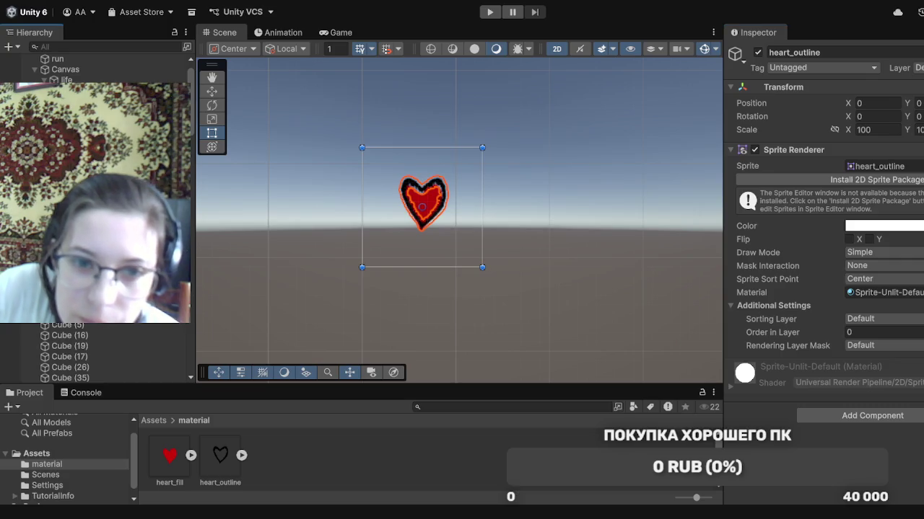
pyautogui.click(72, 101)
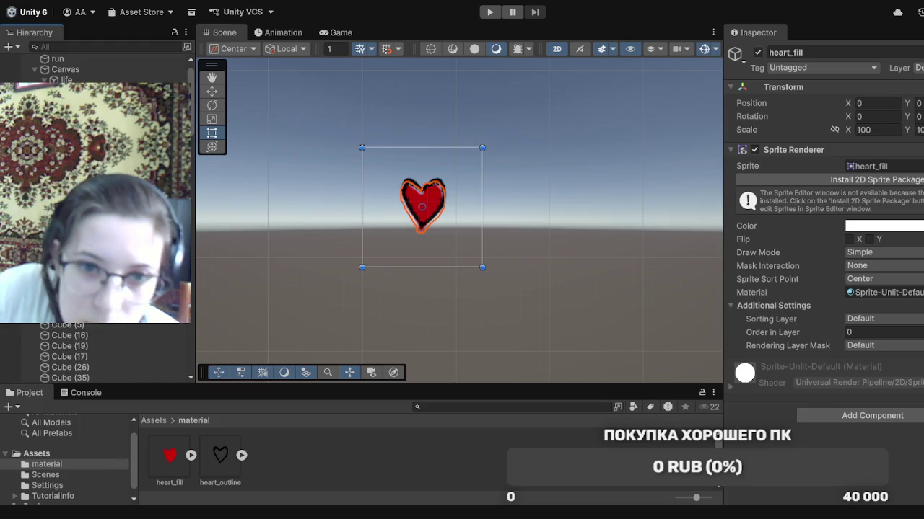
# Nudge heart_outline slightly down with the Move tool, then select Canvas and heard and zoom out
pyautogui.click(72, 112)
pyautogui.click(211, 91)
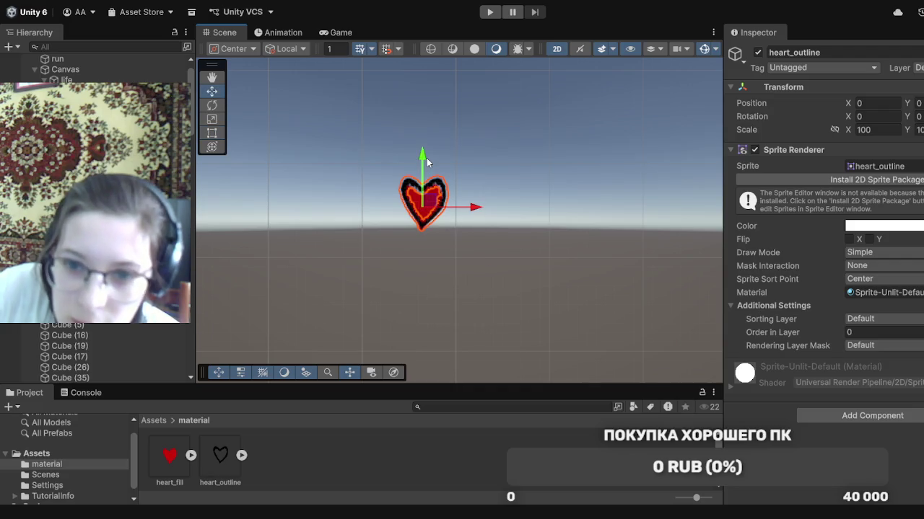
pyautogui.moveTo(425, 161); pyautogui.dragTo(425, 164)
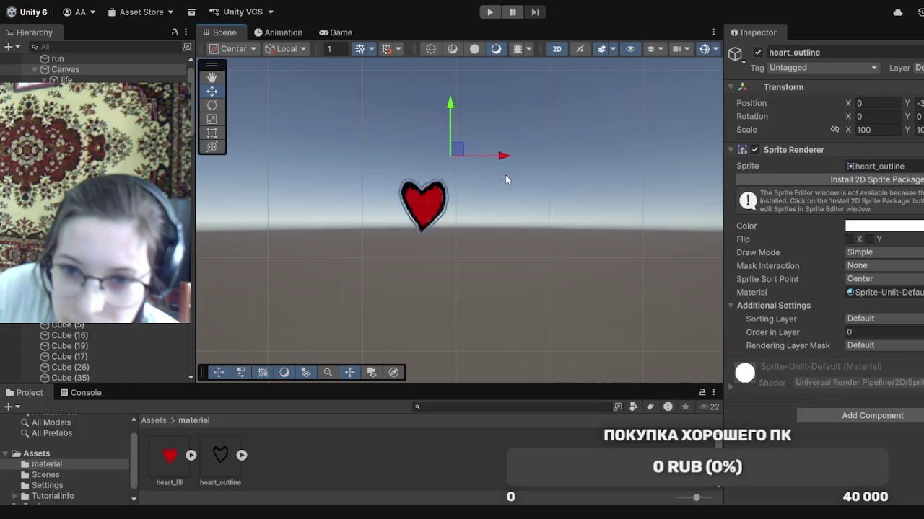
pyautogui.click(505, 180)
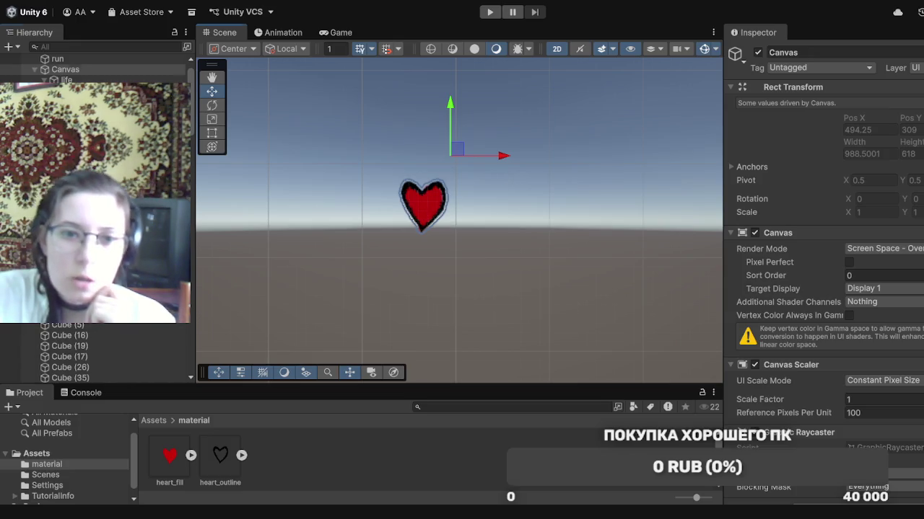
pyautogui.click(72, 91)
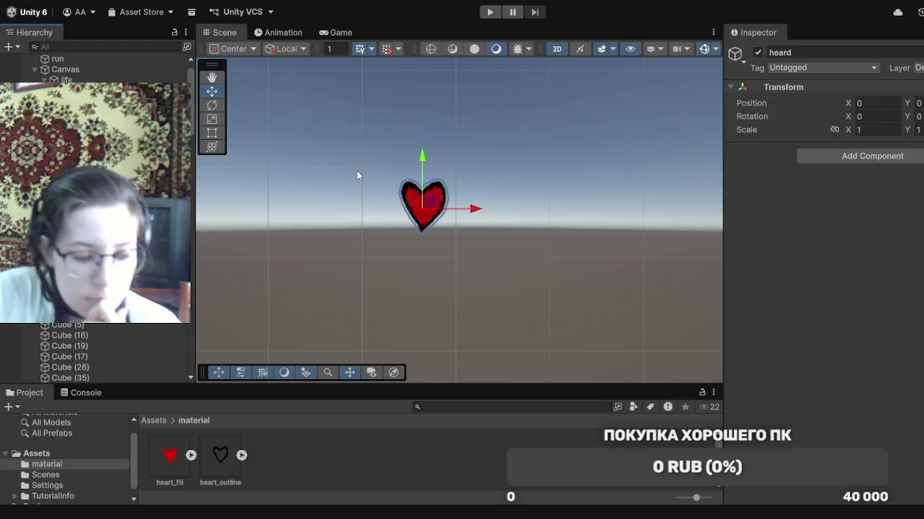
pyautogui.scroll(-2, 402, 206)
pyautogui.scroll(-2, 402, 206)
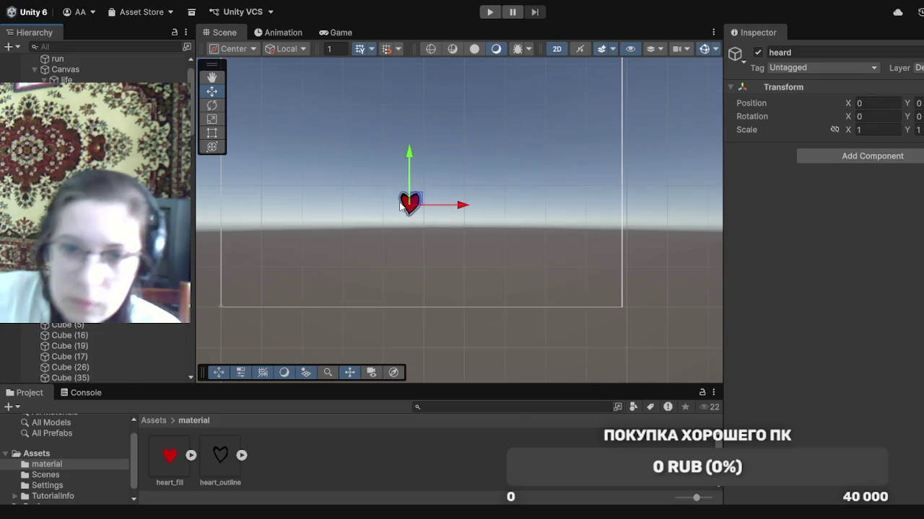
# Compare the Game view with the Scene view to check the heart
pyautogui.click(328, 38)
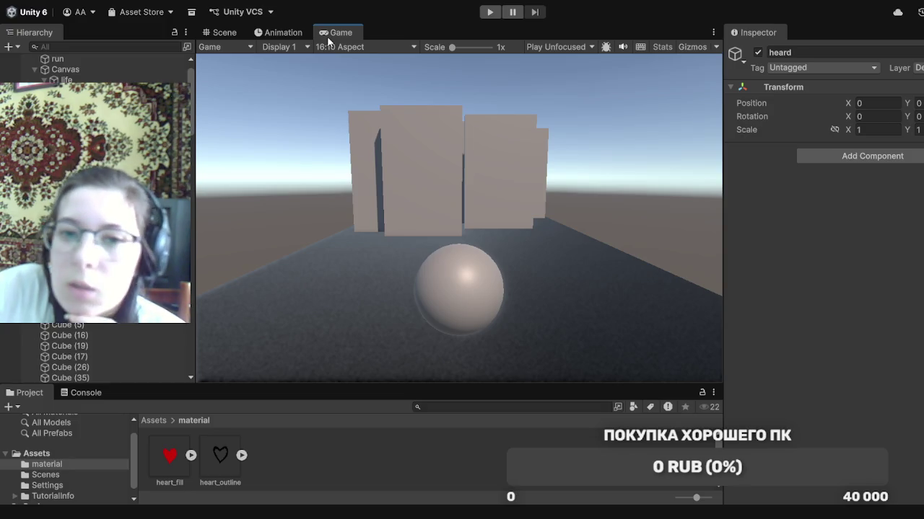
pyautogui.click(223, 34)
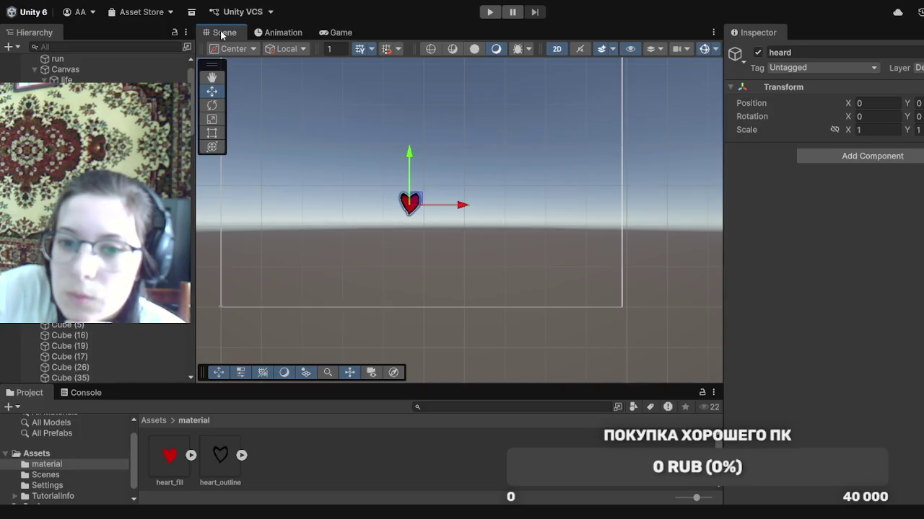
pyautogui.click(329, 34)
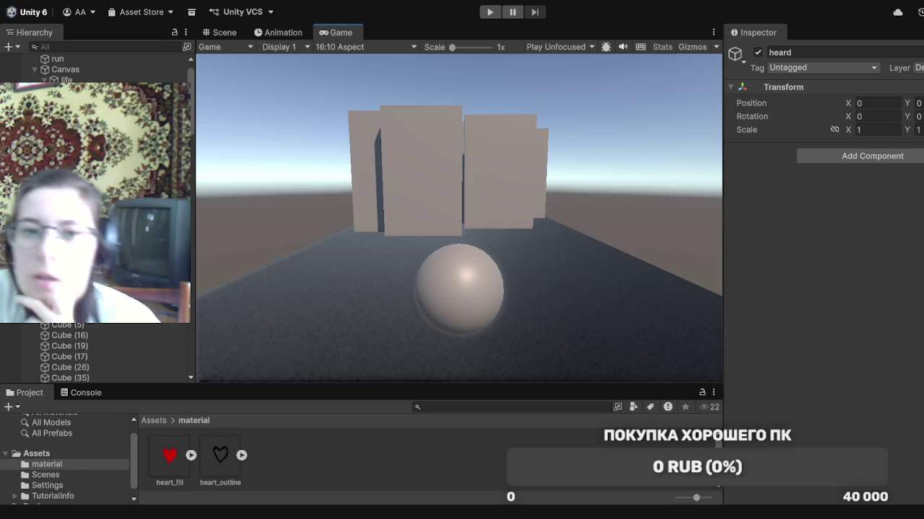
# Turn off heart_outline's Sprite Renderer and toggle heart_fill's Sprite Renderer checkbox
pyautogui.click(72, 101)
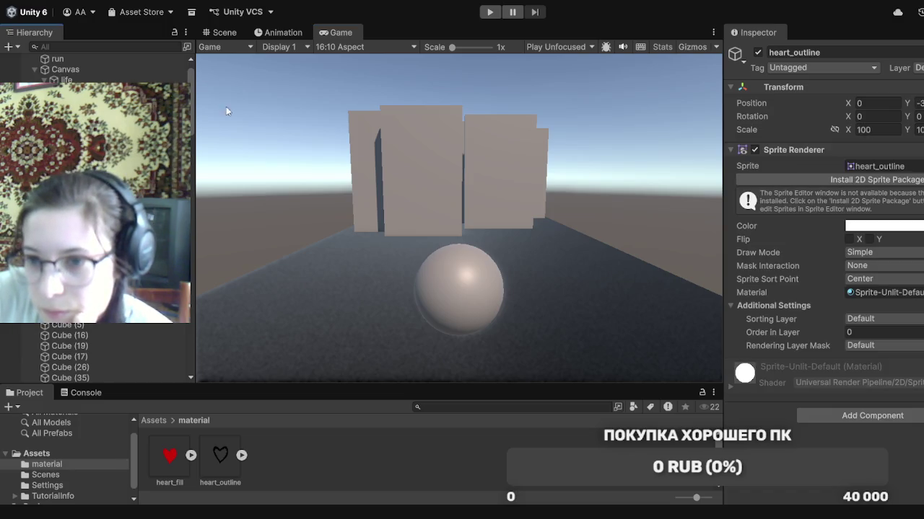
pyautogui.click(755, 150)
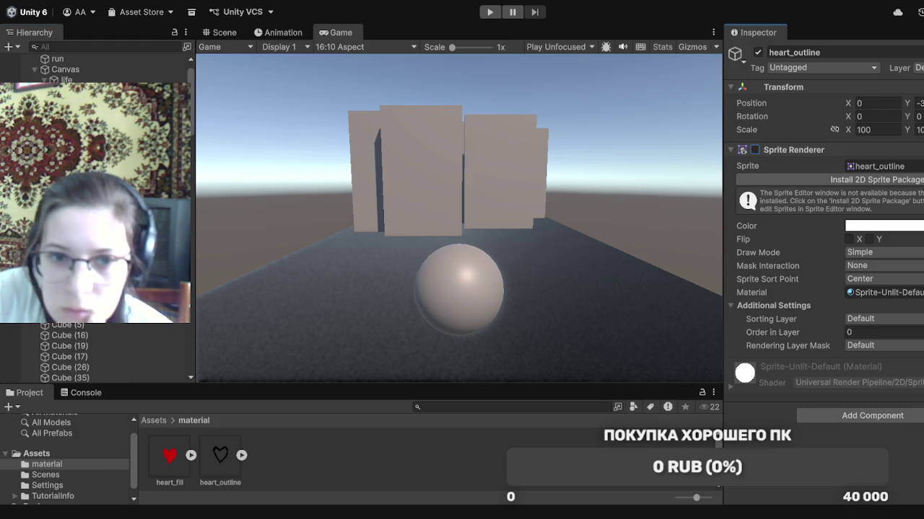
pyautogui.click(72, 90)
pyautogui.click(754, 150)
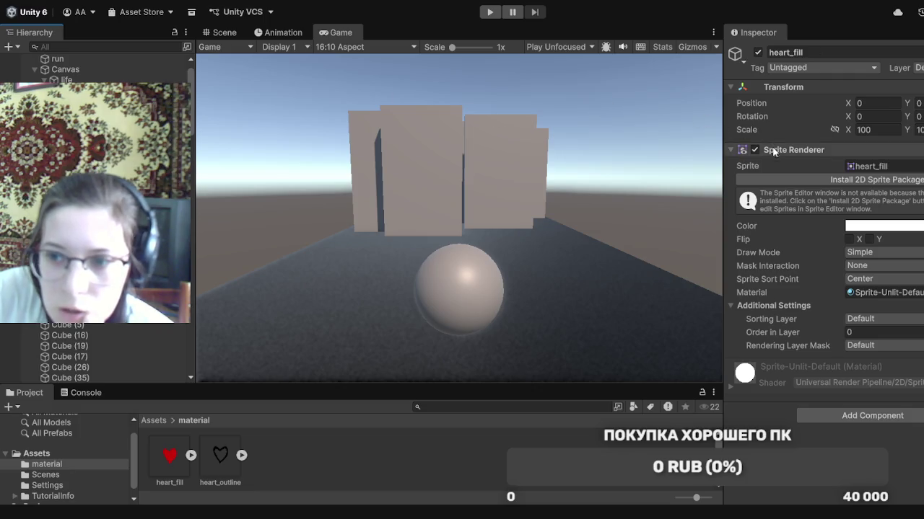
pyautogui.click(755, 151)
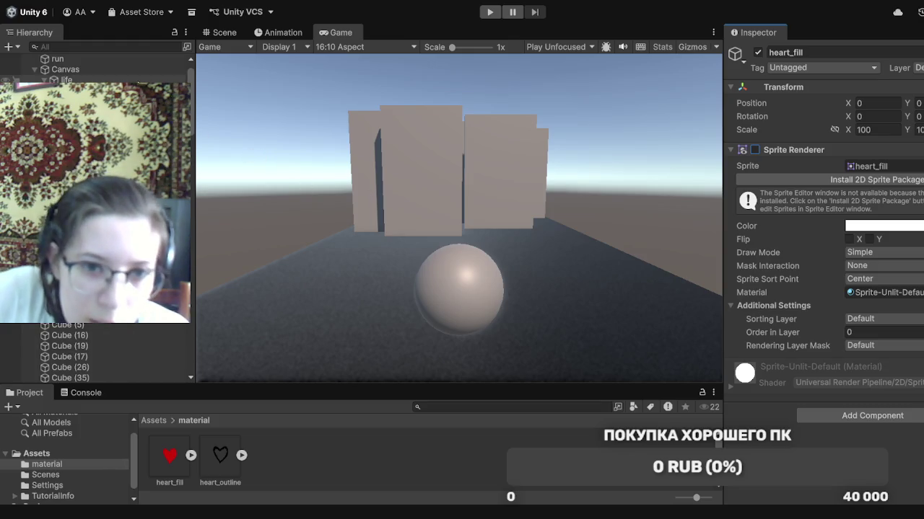
# Add a new UI Image object under the life object
pyautogui.click(66, 80)
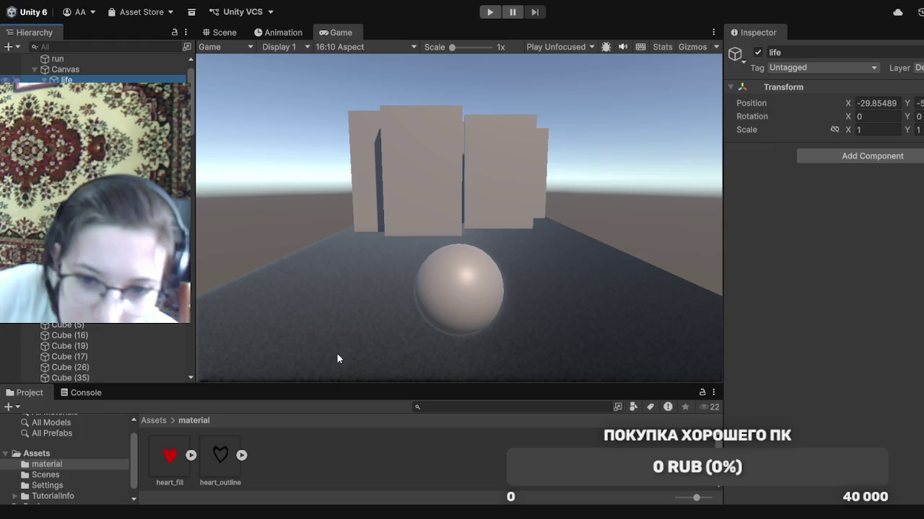
pyautogui.hotkey('ctrl', 'v')
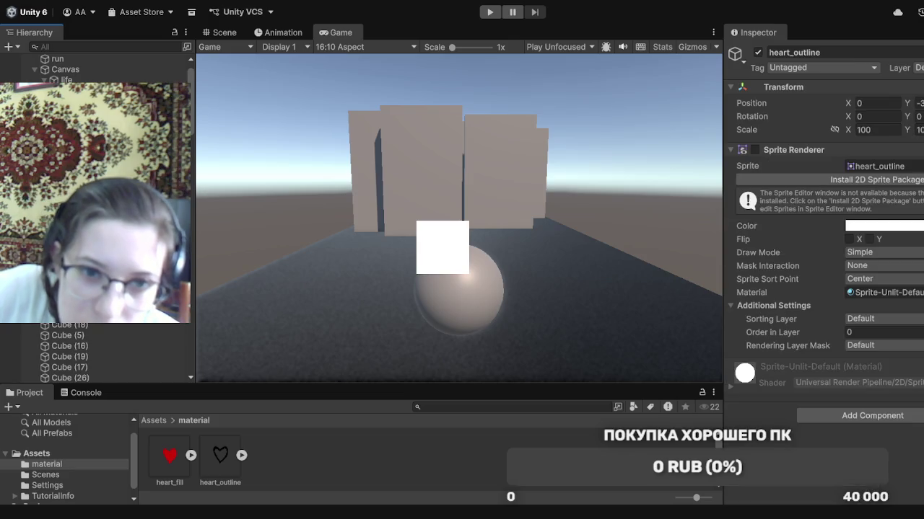
pyautogui.press('Down')
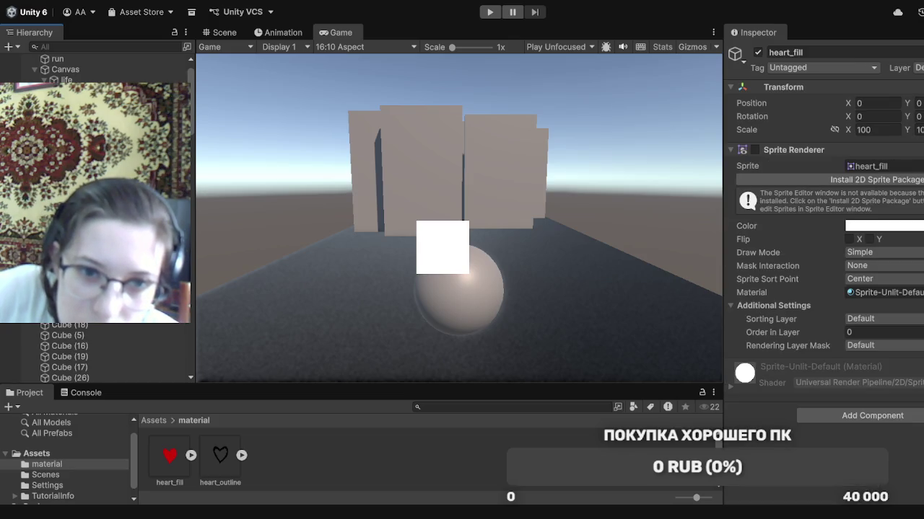
# Replace heart_outline's Sprite Renderer with UI Image components, using the heart picture as source image
pyautogui.press('Up')
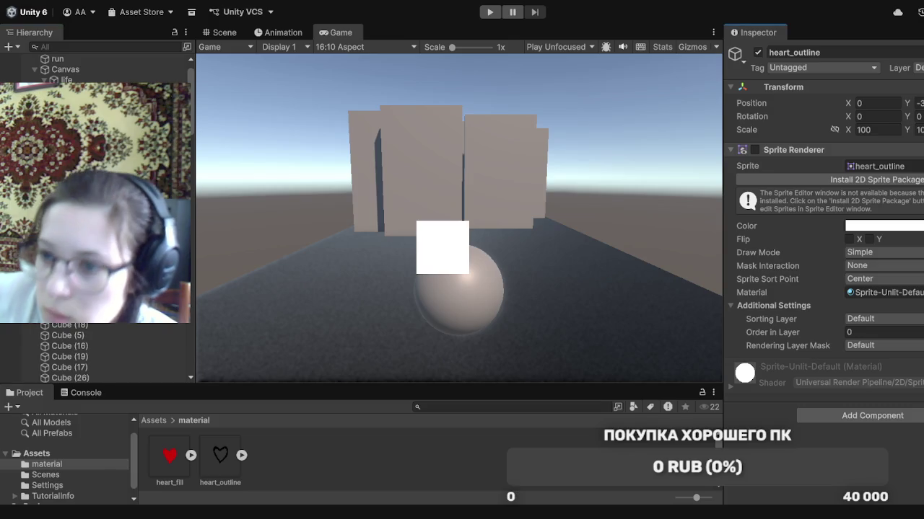
pyautogui.click(923, 149)
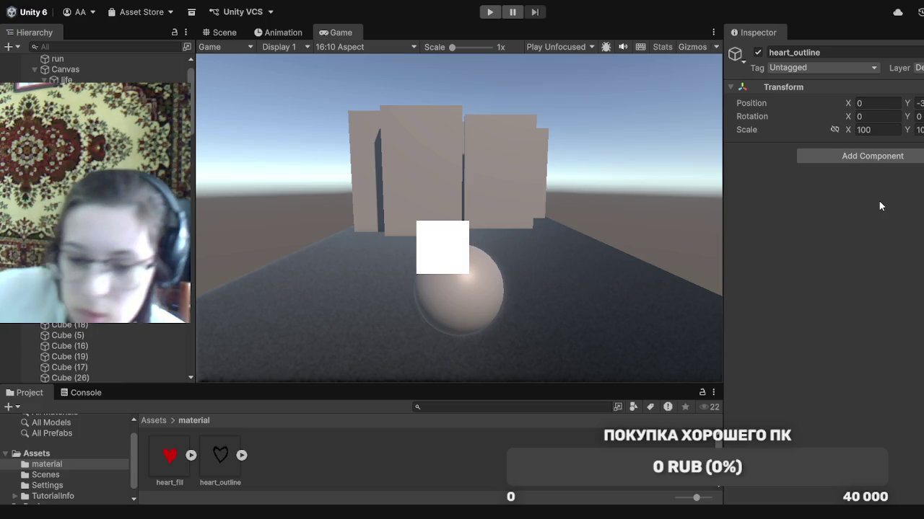
pyautogui.hotkey('ctrl', 'z')
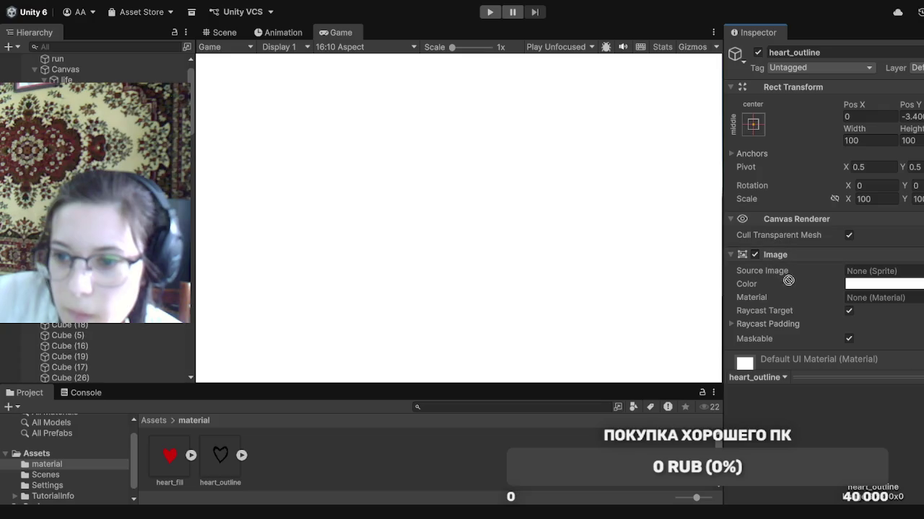
pyautogui.moveTo(866, 276)
pyautogui.mouseDown()
pyautogui.moveTo(325, 169)
pyautogui.moveTo(527, 115)
pyautogui.mouseUp()
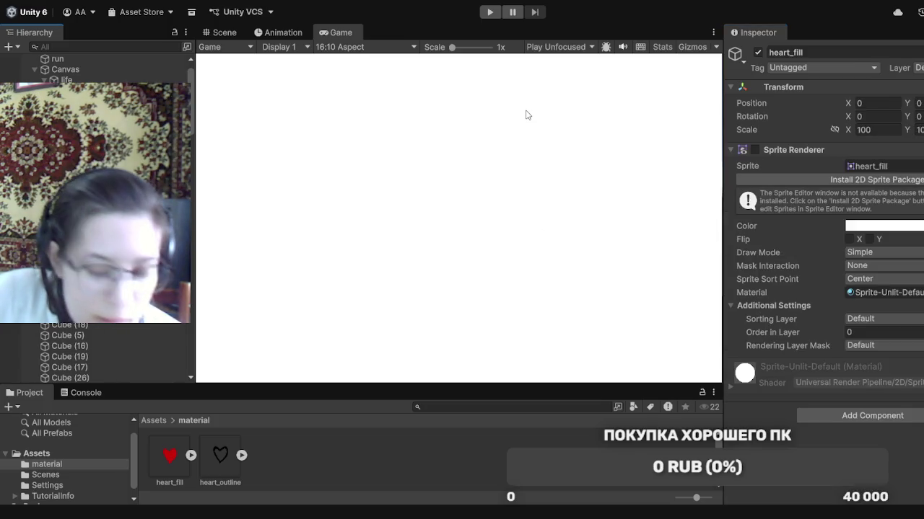
# In the Scene view, turn heart_fill into a UI Image and delete the stray 'heard' object
pyautogui.click(231, 36)
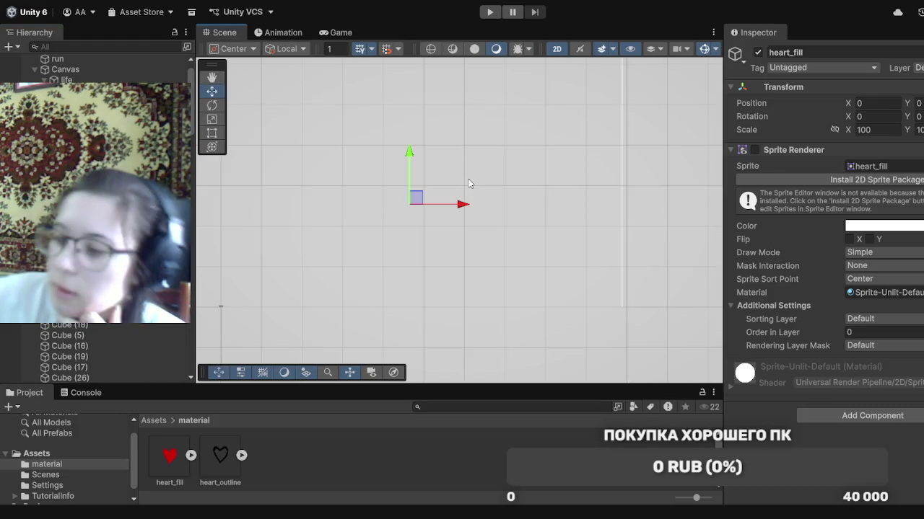
pyautogui.scroll(-5, 468, 184)
pyautogui.scroll(-5, 468, 184)
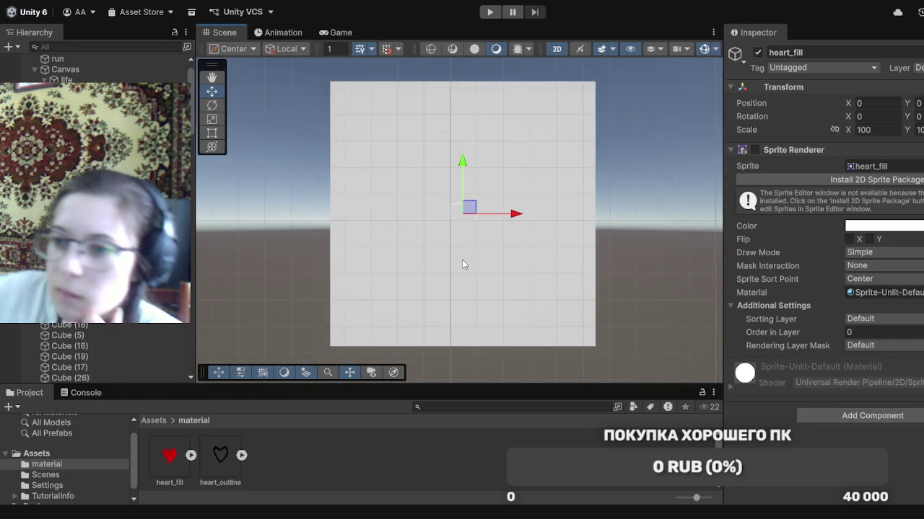
pyautogui.click(812, 150)
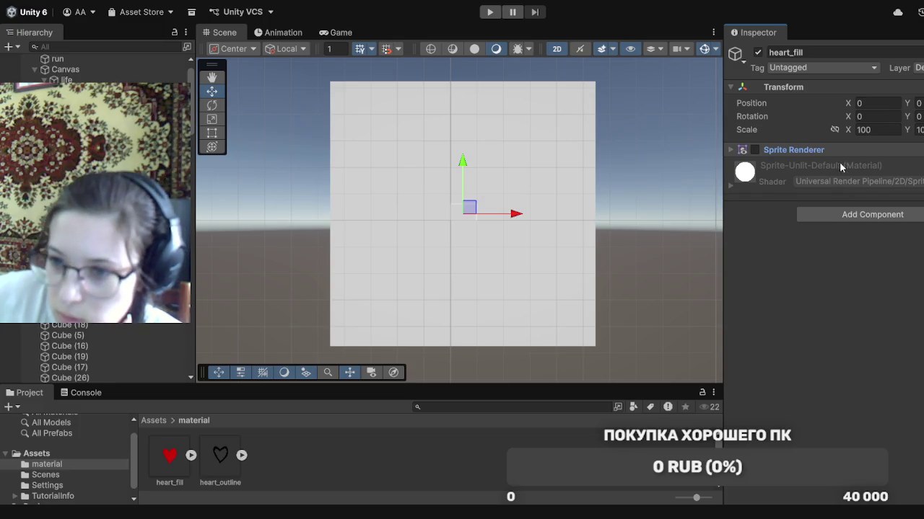
pyautogui.hotkey('ctrl', 'z')
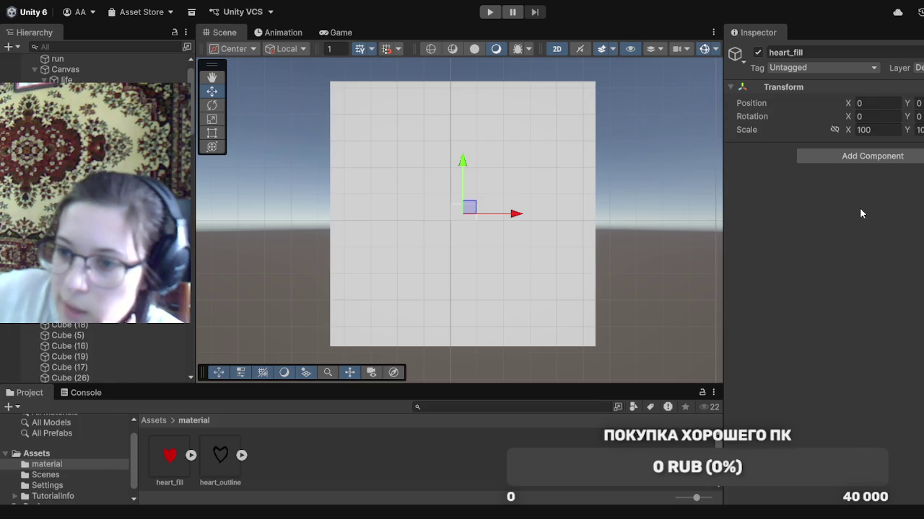
pyautogui.hotkey('ctrl', 'z')
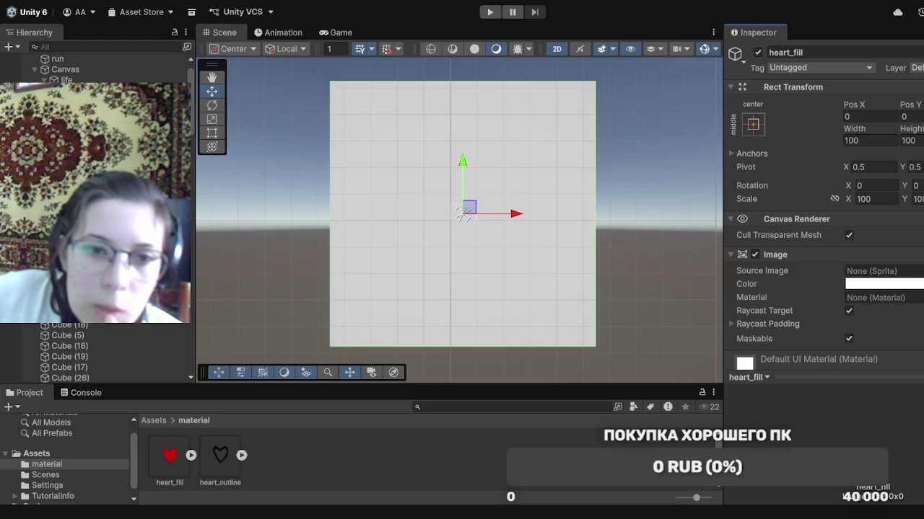
pyautogui.click(73, 216)
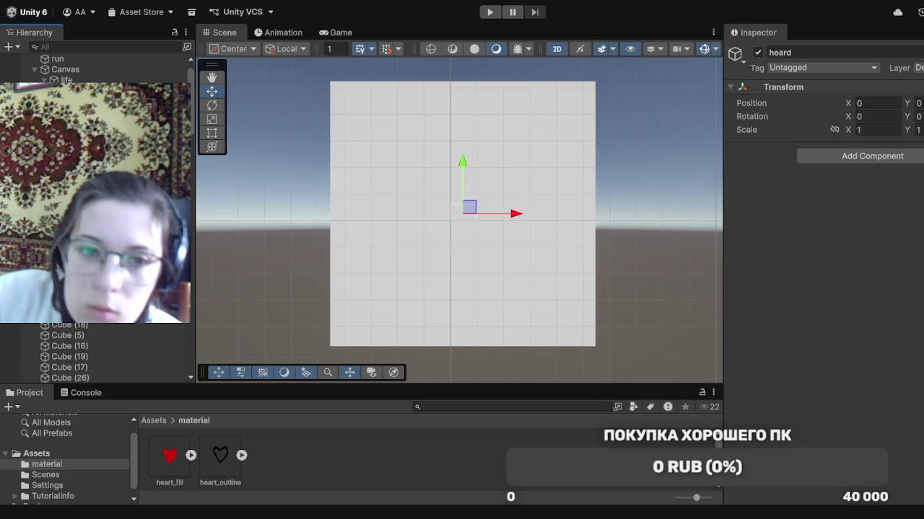
pyautogui.press('Delete')
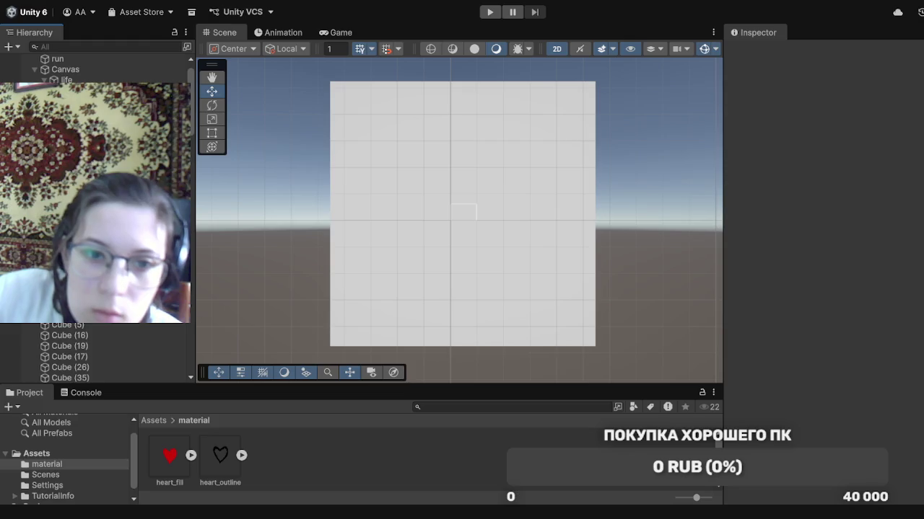
# Select heart_outline, heart_fill, Image and life together and delete them all
pyautogui.click(462, 213)
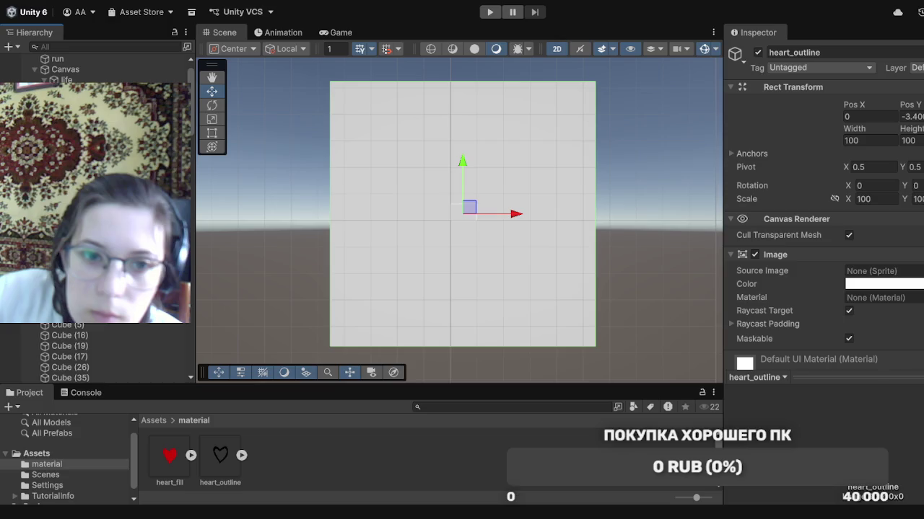
pyautogui.click(79, 101)
pyautogui.press('Down')
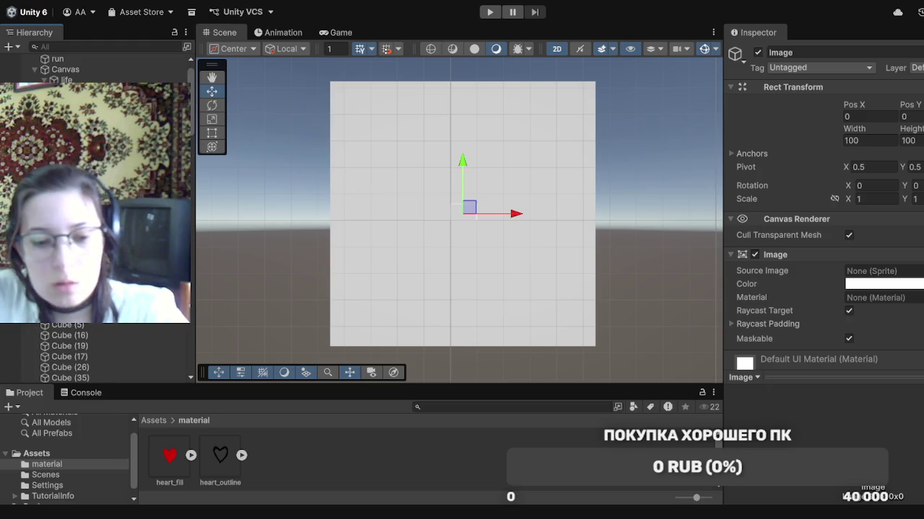
pyautogui.keyDown('shift'); pyautogui.click(72, 101); pyautogui.keyUp('shift')
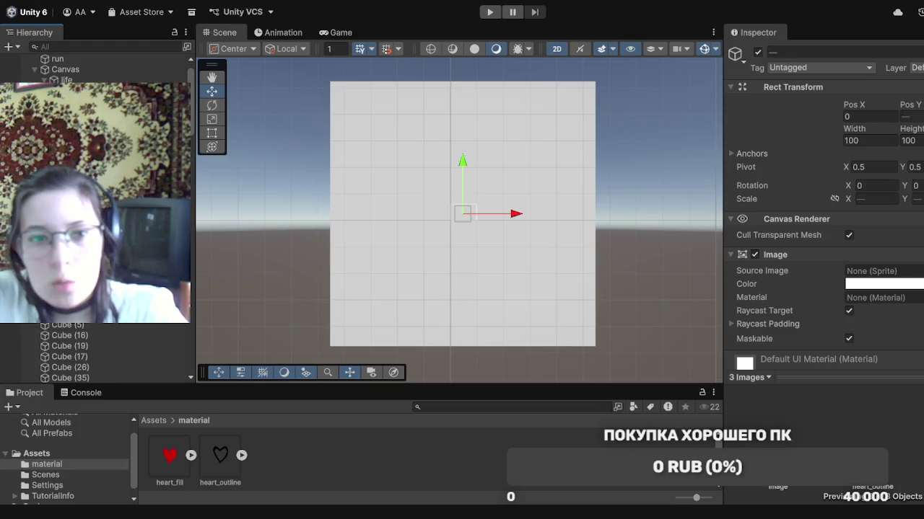
pyautogui.keyDown('ctrl'); pyautogui.click(67, 80); pyautogui.keyUp('ctrl')
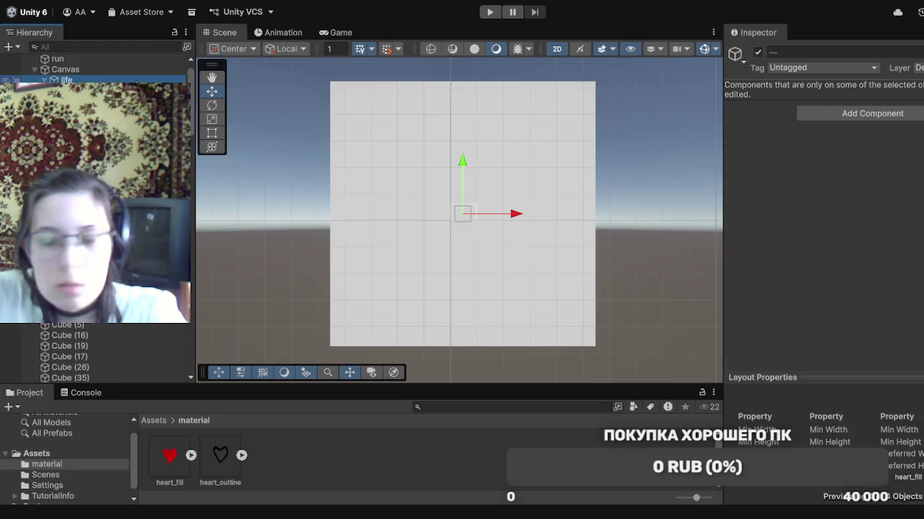
pyautogui.press('Delete')
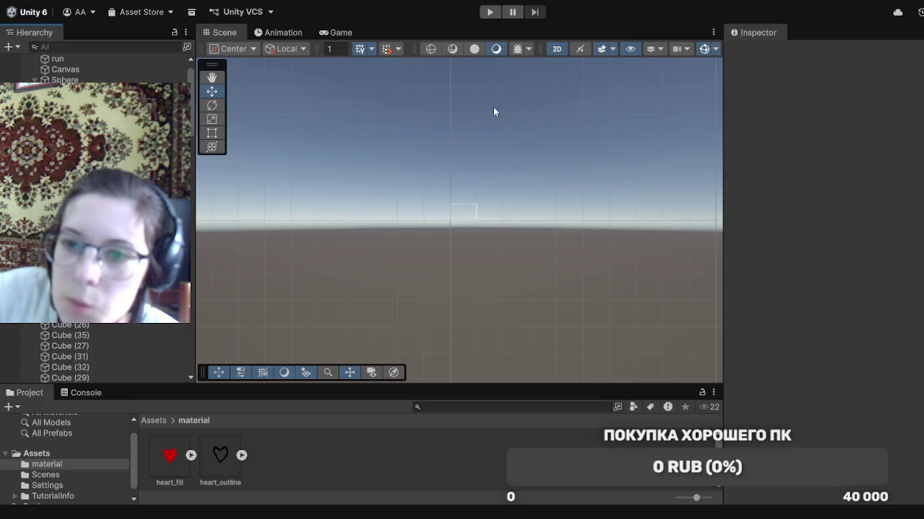
# Switch the Scene view to 3D perspective and zoom around the level, checking the Game view
pyautogui.click(556, 50)
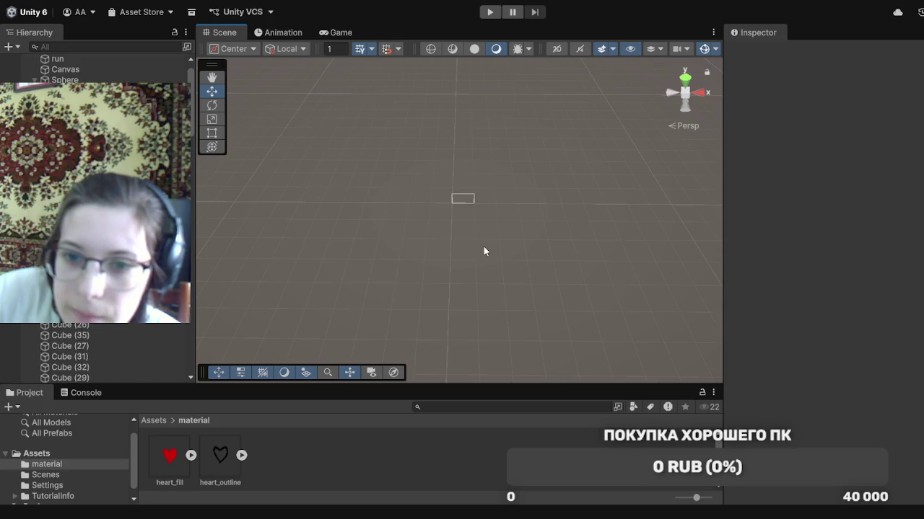
pyautogui.scroll(-3, 483, 251)
pyautogui.scroll(-3, 483, 251)
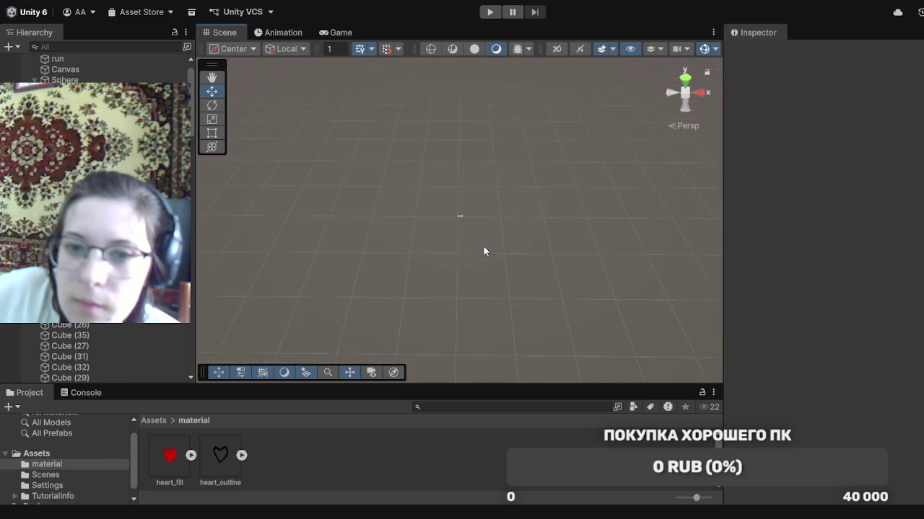
pyautogui.scroll(2, 485, 251)
pyautogui.scroll(4, 485, 252)
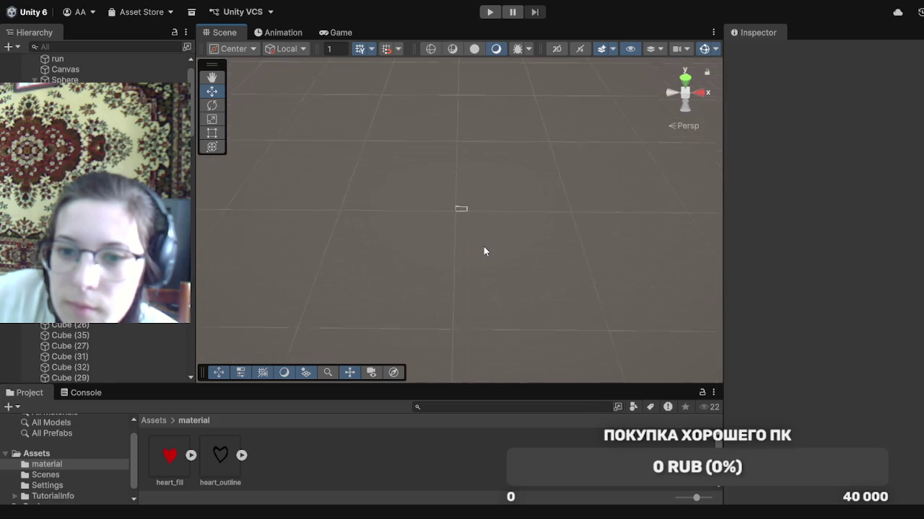
pyautogui.scroll(3, 484, 252)
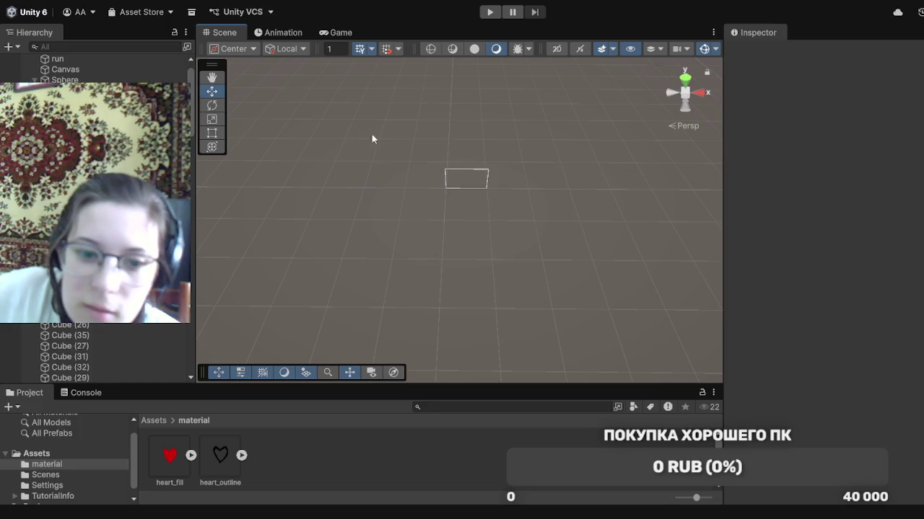
pyautogui.click(350, 37)
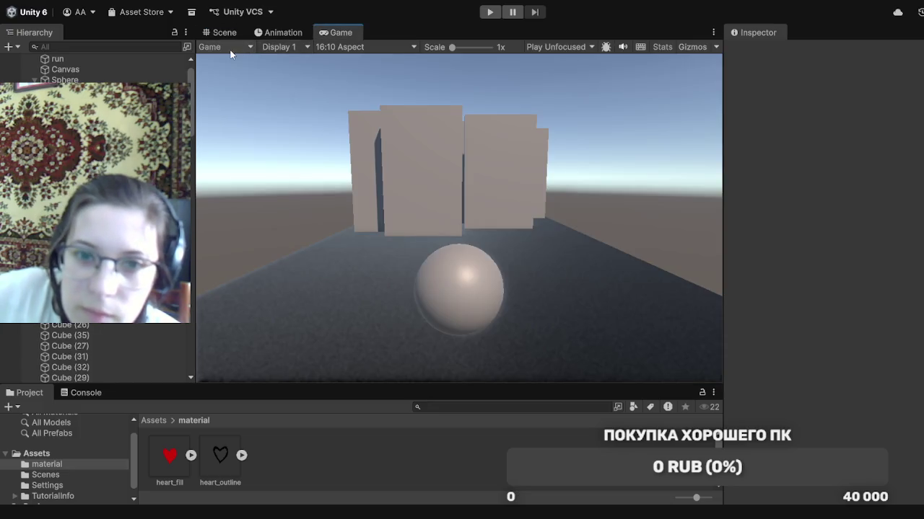
pyautogui.click(217, 34)
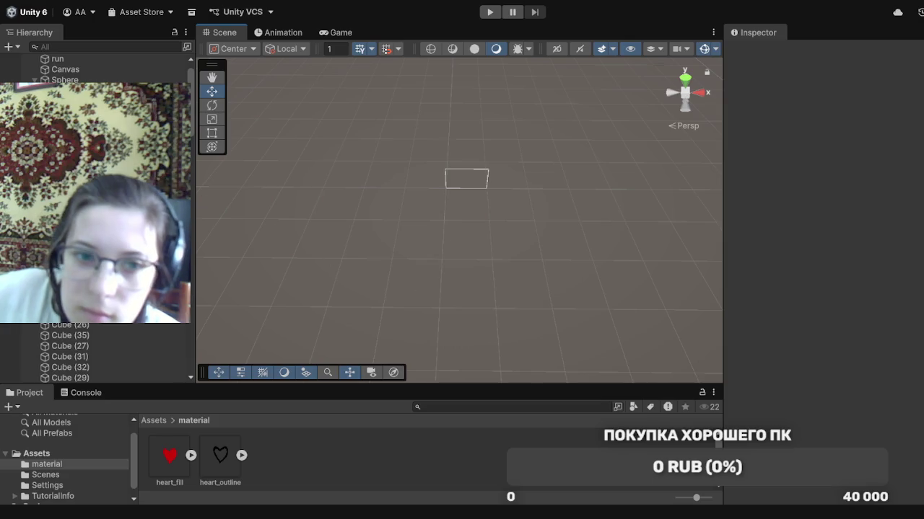
pyautogui.scroll(-1, 459, 185)
pyautogui.scroll(-4, 460, 185)
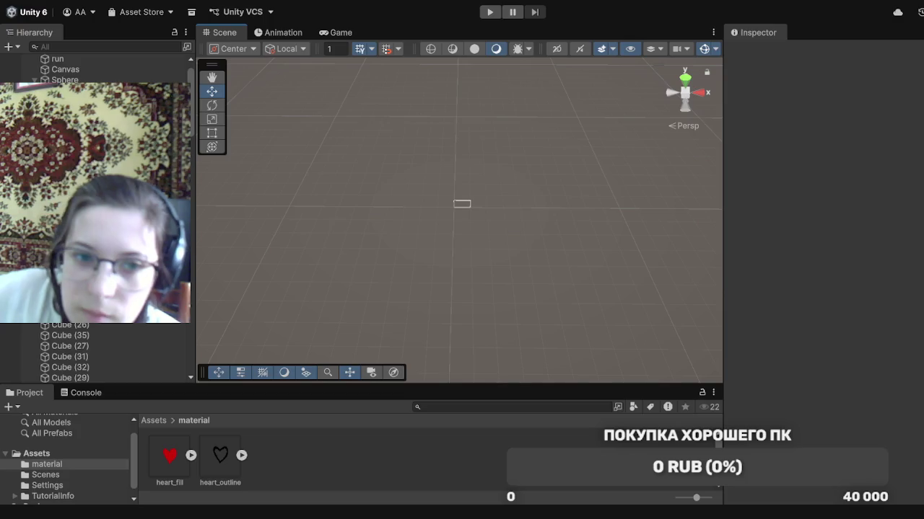
# Select mainCamera and pan and fly close along the line of parkour cubes
pyautogui.click(72, 144)
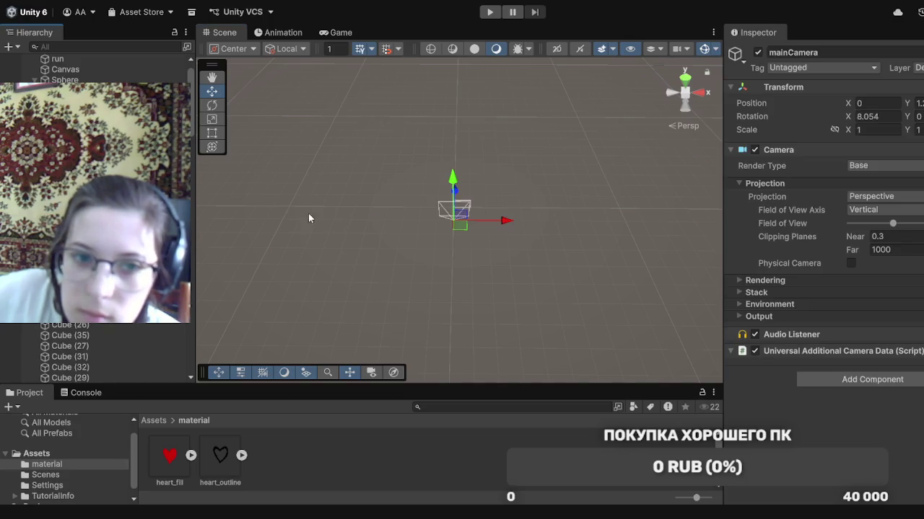
pyautogui.scroll(3, 475, 270)
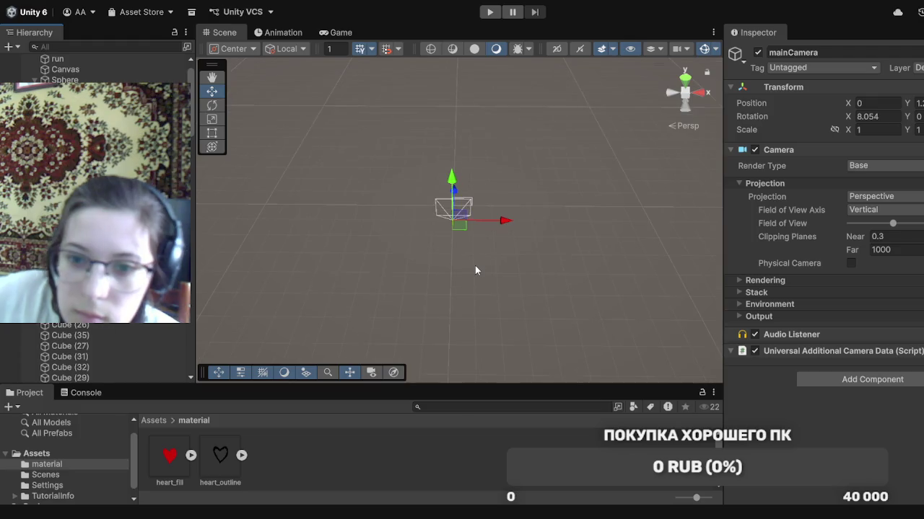
pyautogui.scroll(5, 474, 270)
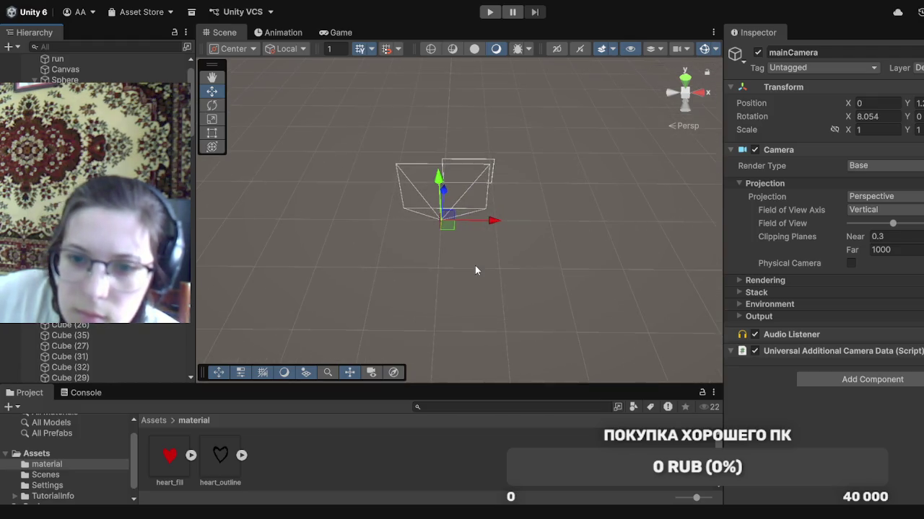
pyautogui.scroll(4, 475, 271)
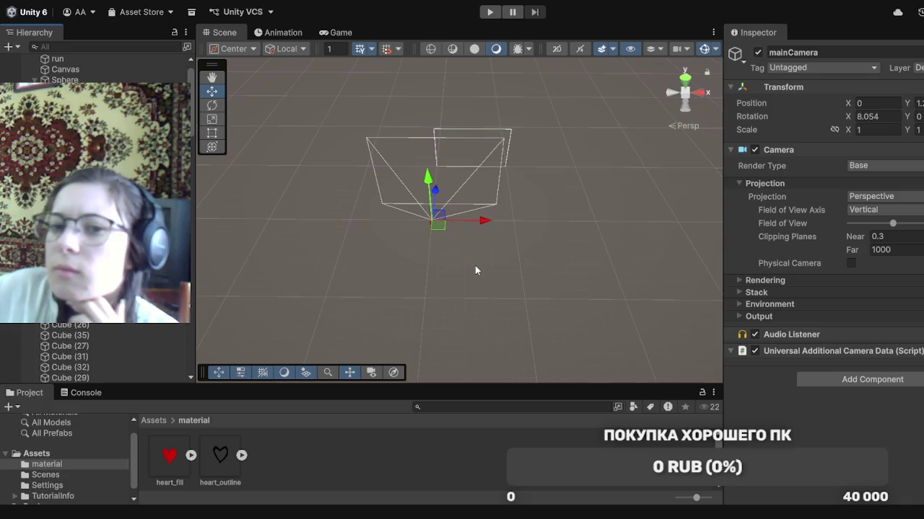
pyautogui.scroll(4, 475, 270)
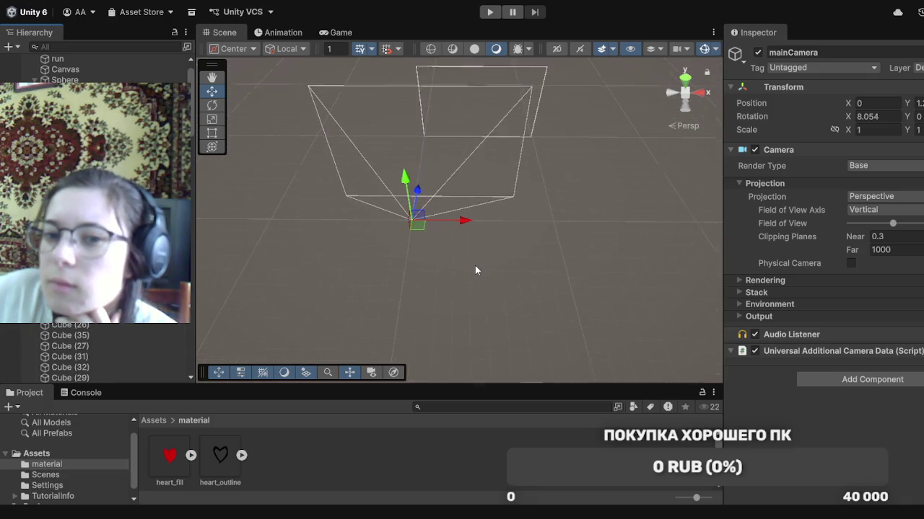
pyautogui.press('Right')
pyautogui.press('Right')
pyautogui.press('Right')
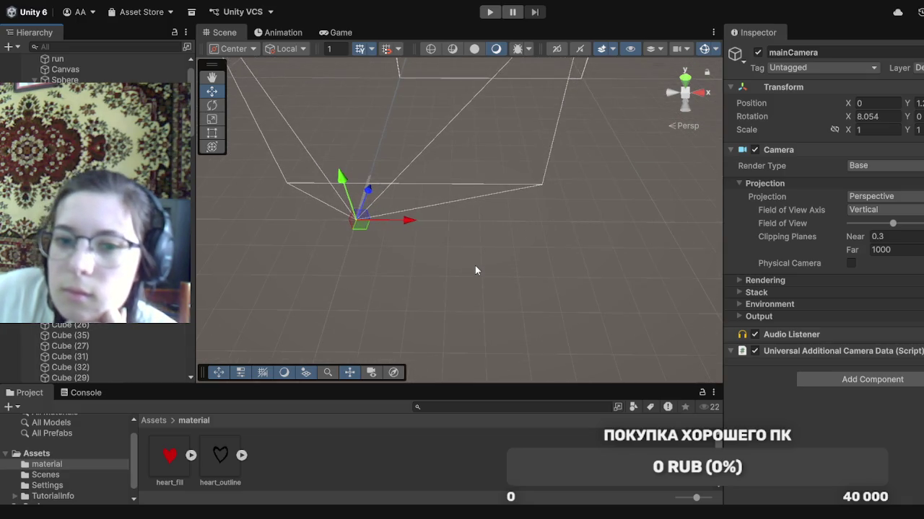
pyautogui.moveTo(335, 270)
pyautogui.mouseDown()
pyautogui.moveTo(379, 257)
pyautogui.moveTo(457, 282)
pyautogui.mouseUp()
pyautogui.press('Up')
pyautogui.press('Up')
pyautogui.press('Up')
pyautogui.press('Up')
pyautogui.press('Up')
pyautogui.press('Up')
pyautogui.moveTo(437, 240); pyautogui.dragTo(544, 241)
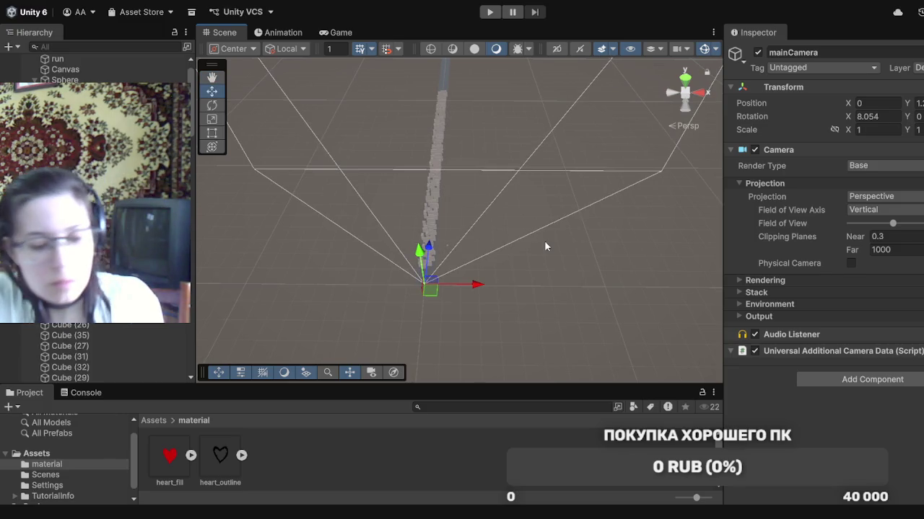
# Create a MonoBehaviour script in the top-level Assets folder, keeping the default NewMonoBehaviourScript name
pyautogui.click(224, 464)
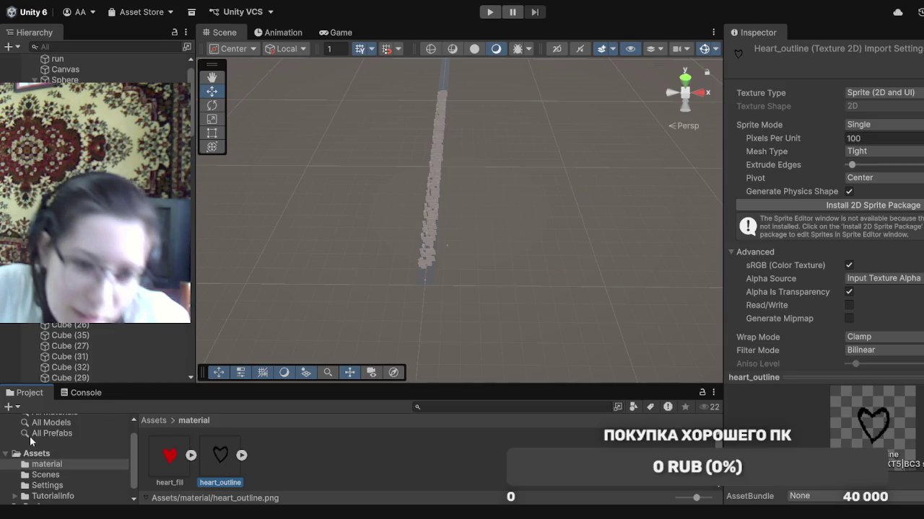
pyautogui.click(74, 453)
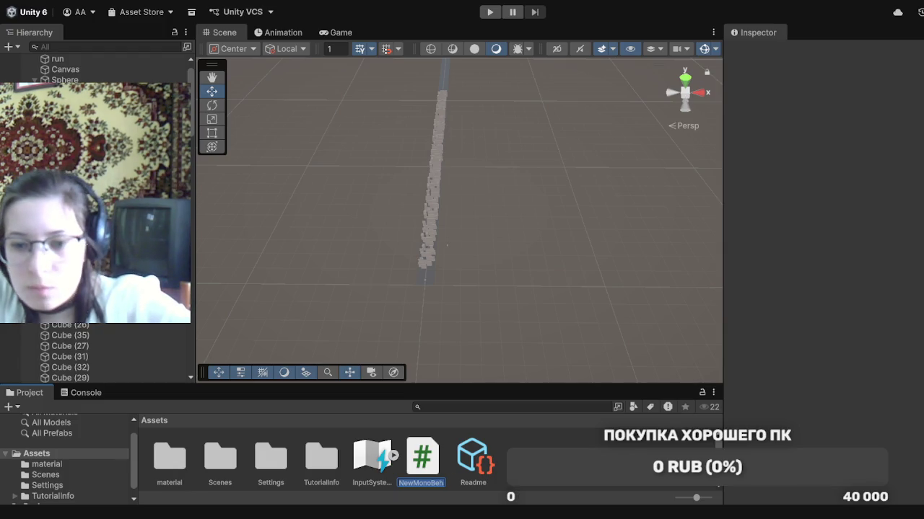
pyautogui.press('Return')
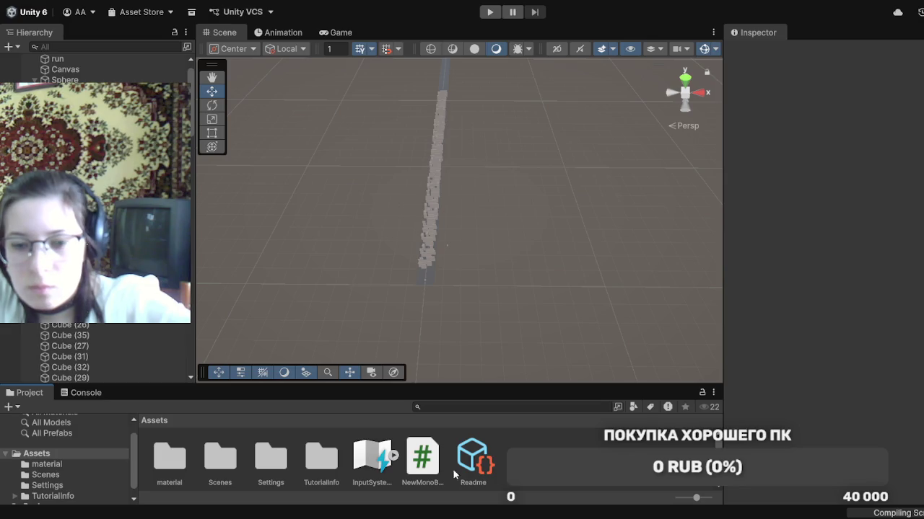
# Delete the NewMonoBehaviourScript asset from the Assets folder
pyautogui.click(435, 469)
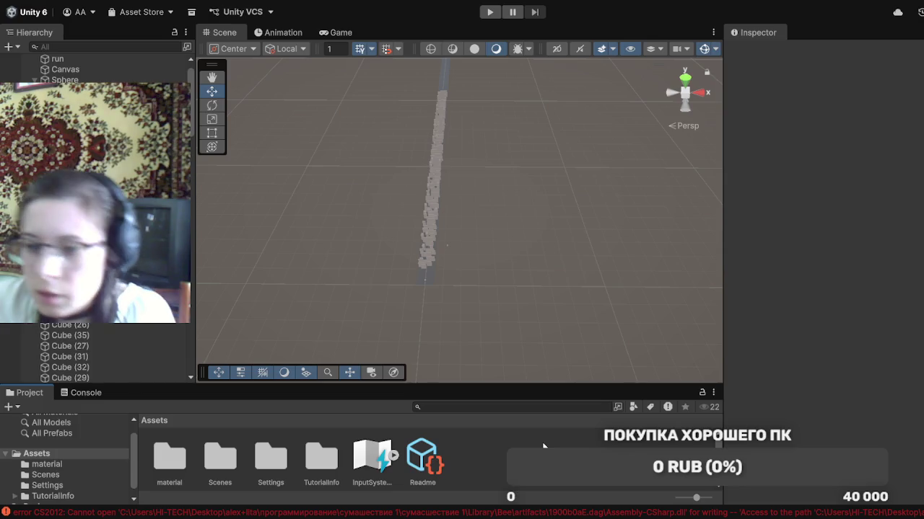
pyautogui.click(543, 447)
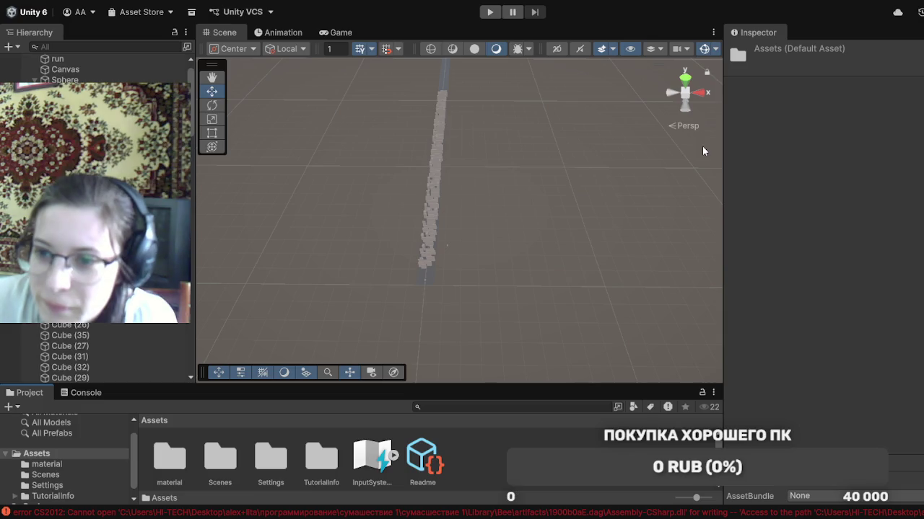
# Create a folder named 'script' in Assets and open it
pyautogui.hotkey('ctrl', 'shift', 'n')
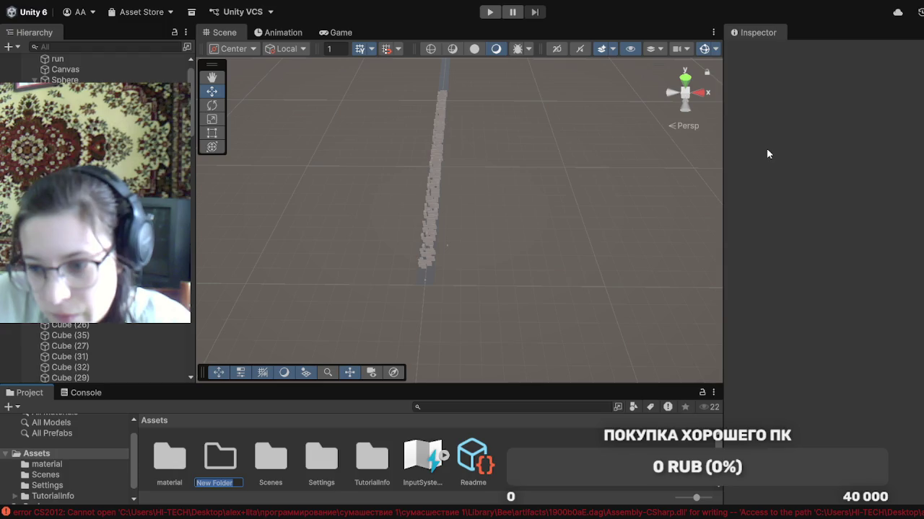
pyautogui.write('scrip')
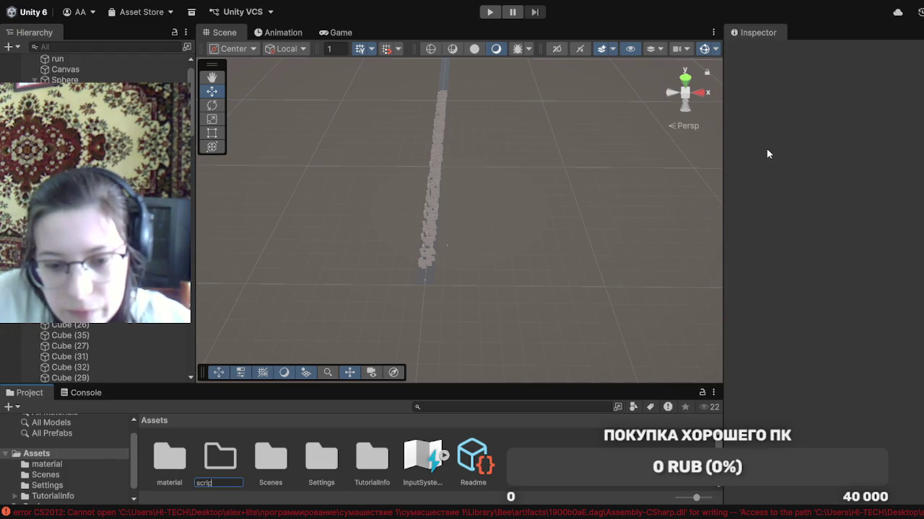
pyautogui.write('t')
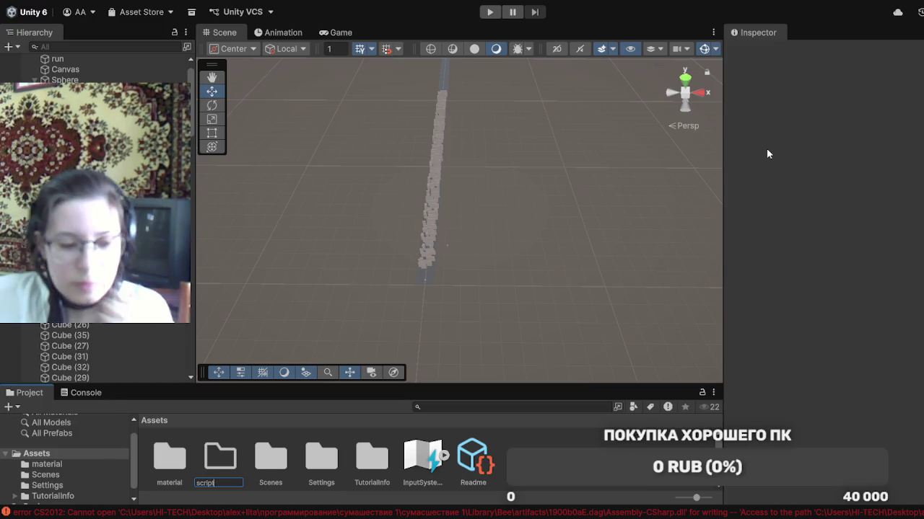
pyautogui.press('Return')
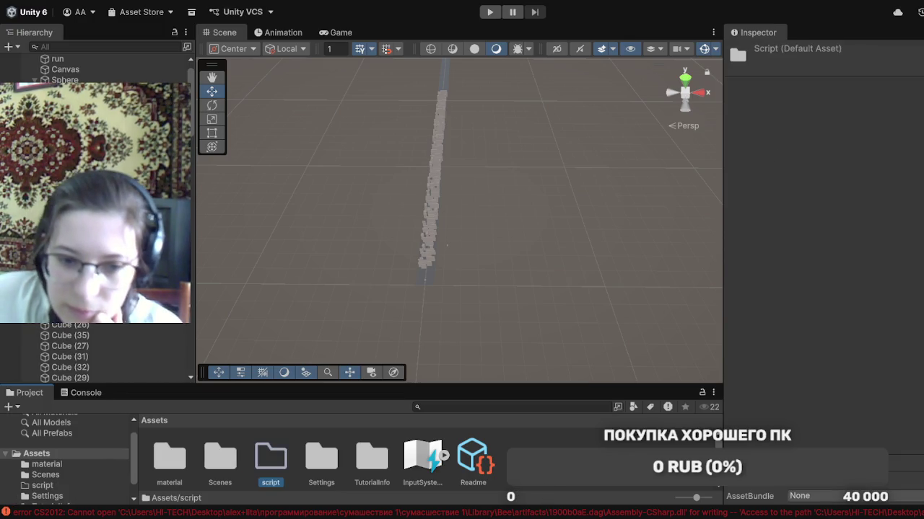
pyautogui.doubleClick(278, 465)
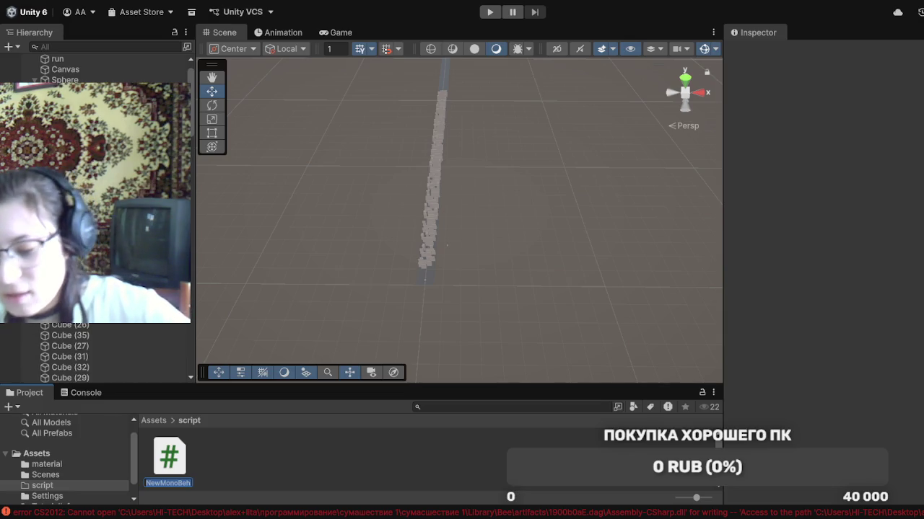
# Rename the script to Character1, check the Console, and open Character1.cs in Visual Studio
pyautogui.write('C')
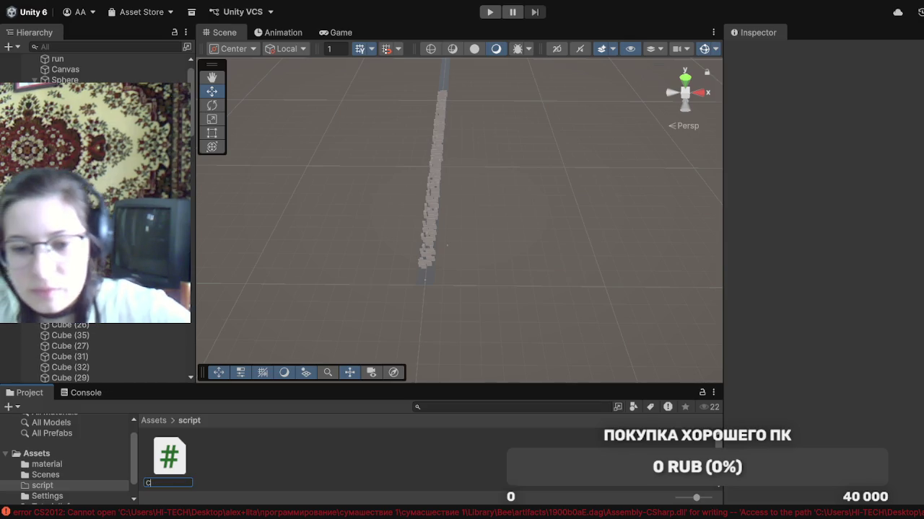
pyautogui.write('l')
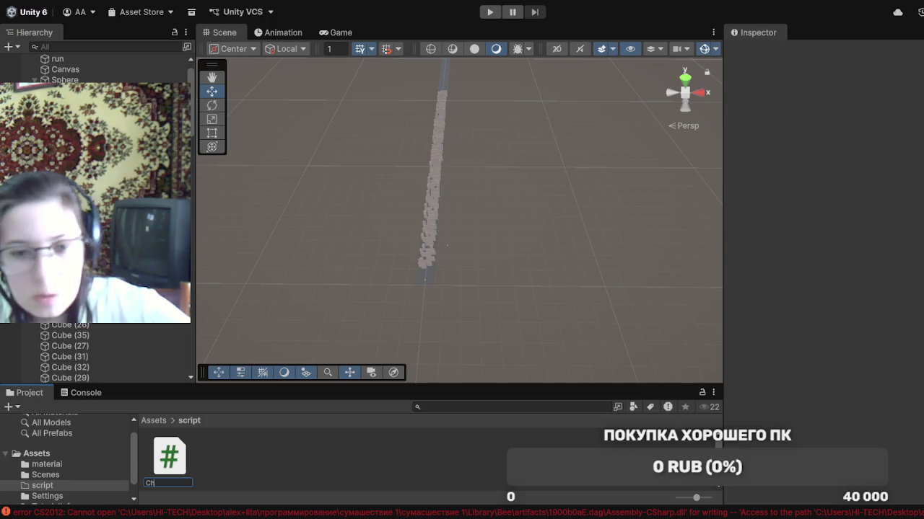
pyautogui.write('ara')
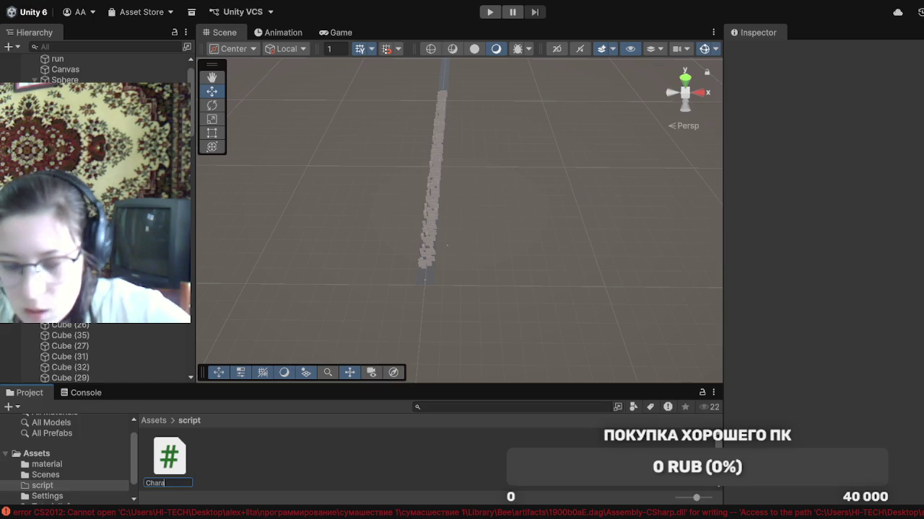
pyautogui.write('c')
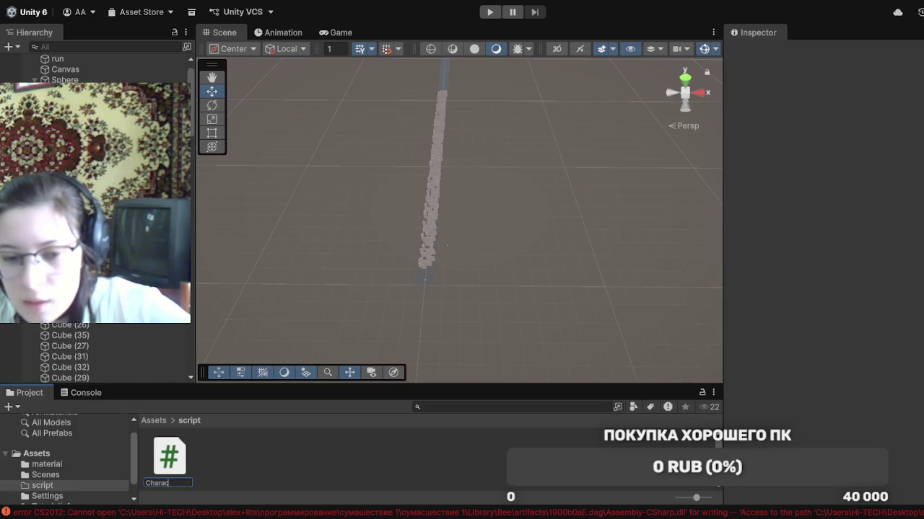
pyautogui.write('ter1')
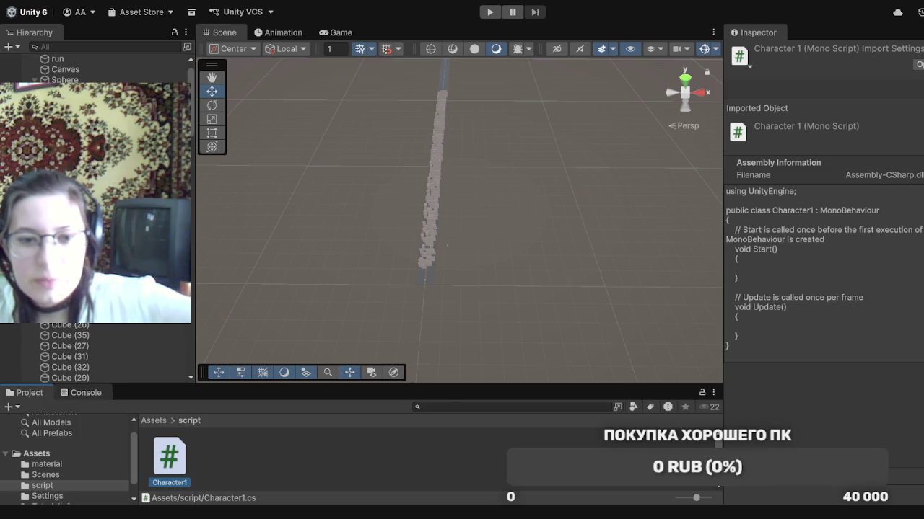
pyautogui.click(81, 390)
pyautogui.click(29, 392)
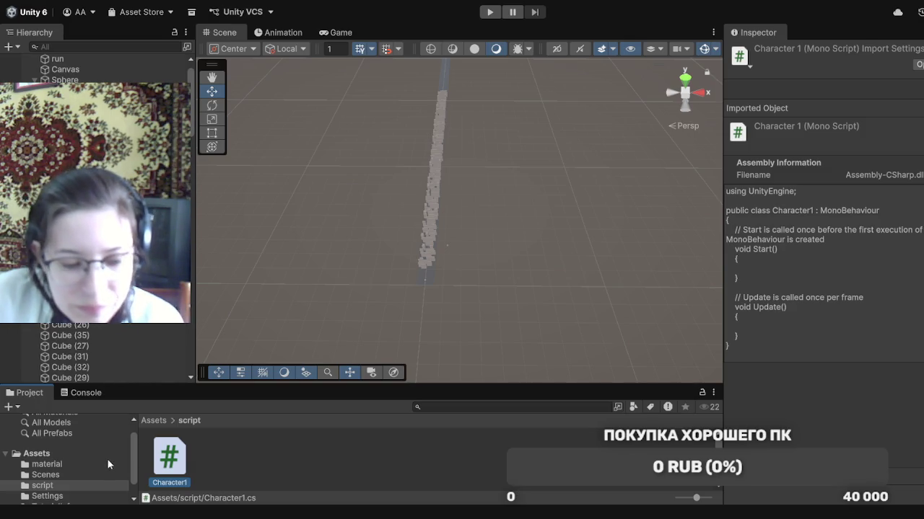
pyautogui.doubleClick(180, 451)
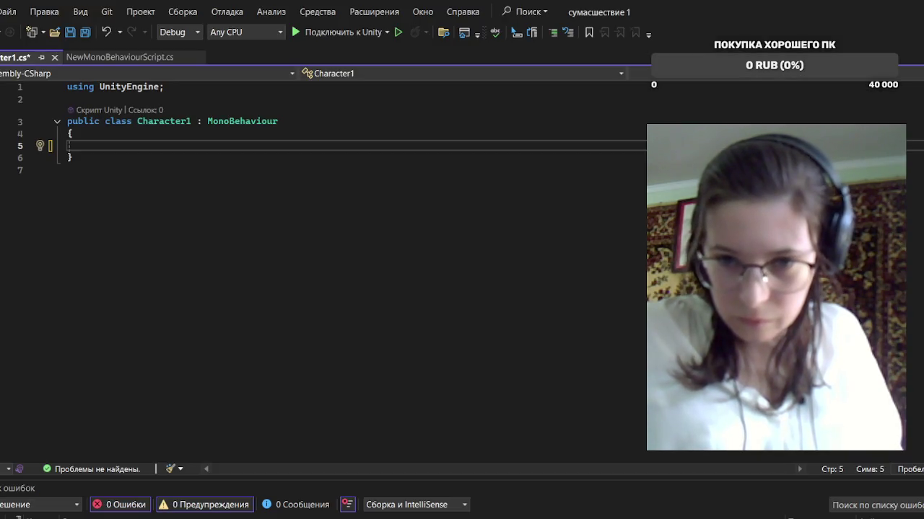
pyautogui.hotkey('alt', 'Tab')
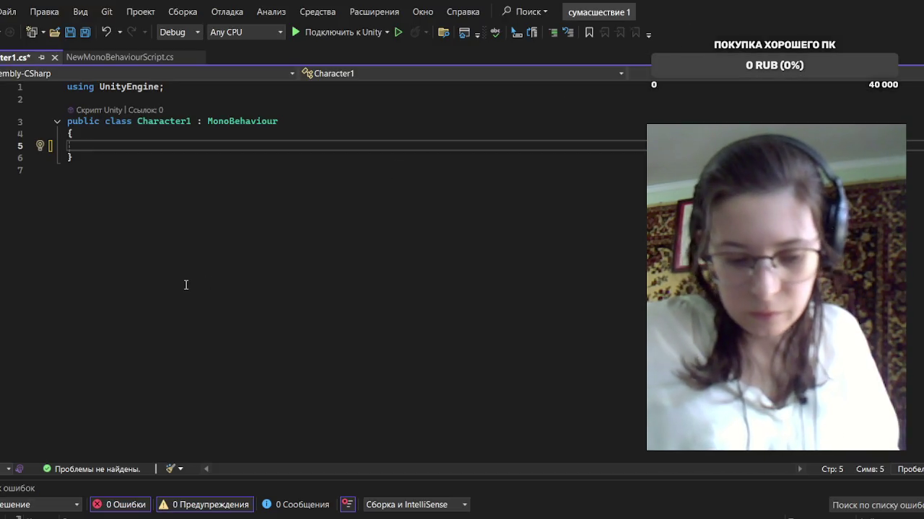
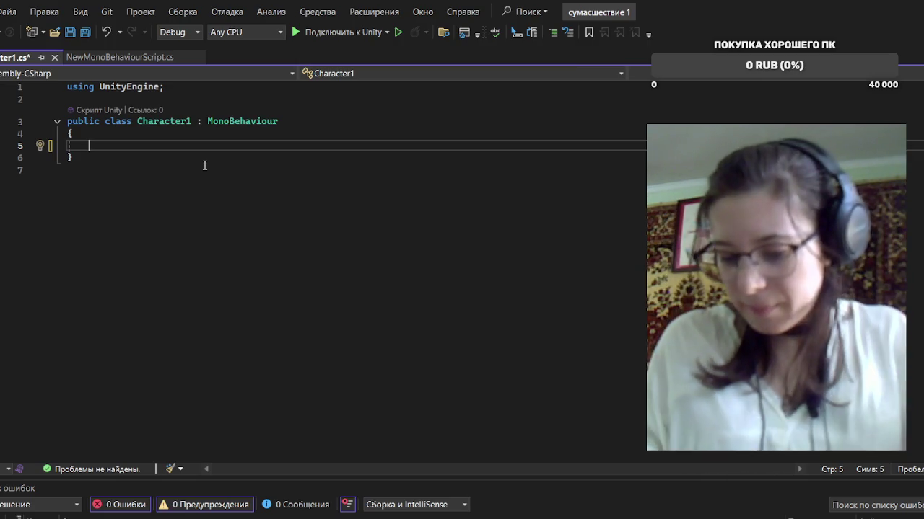
# Add a [Header("Movement")] attribute as the first line of the Character1 class, with a new line below
pyautogui.write('[')
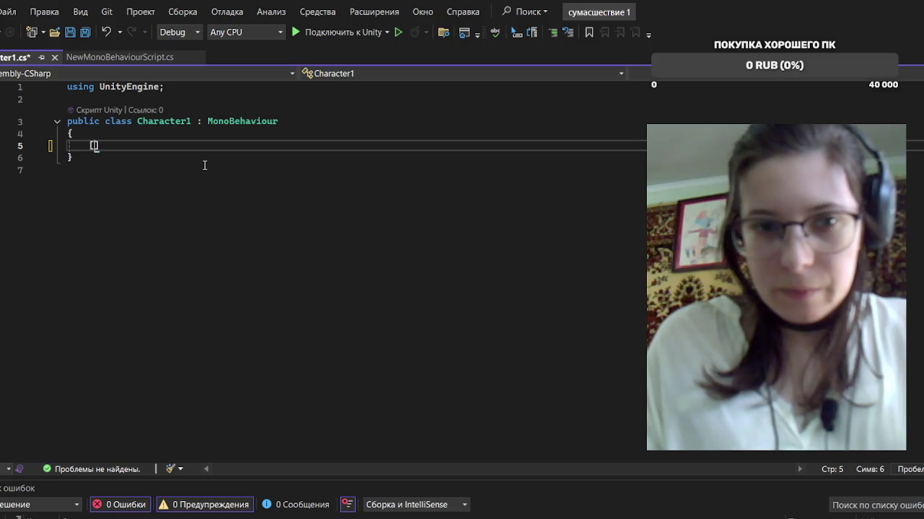
pyautogui.write('He')
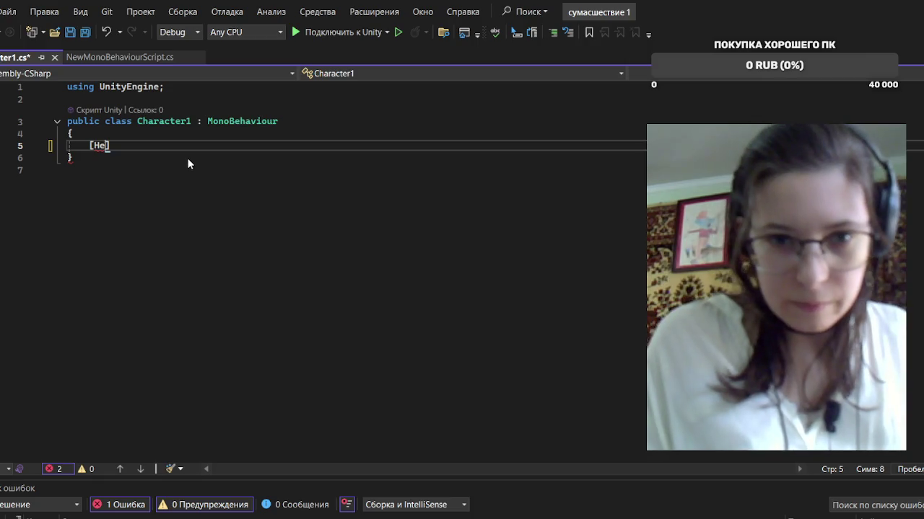
pyautogui.write('ader')
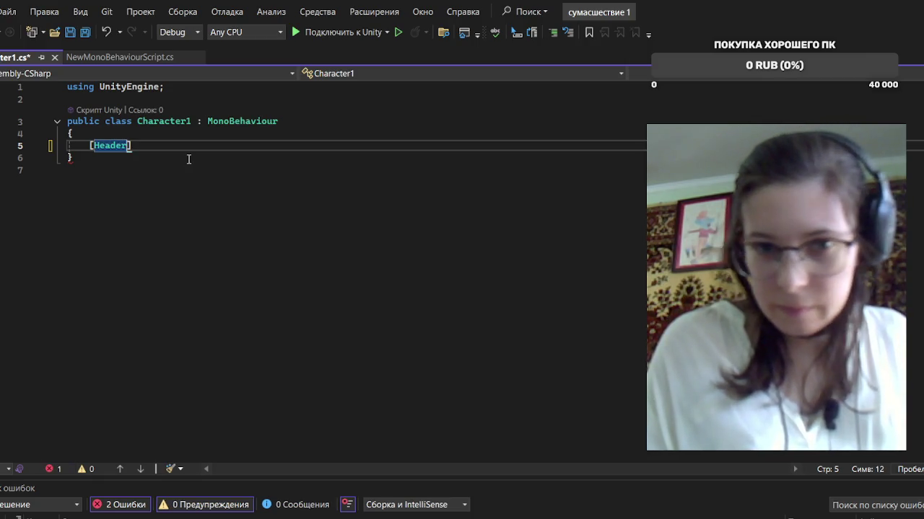
pyautogui.write('(')
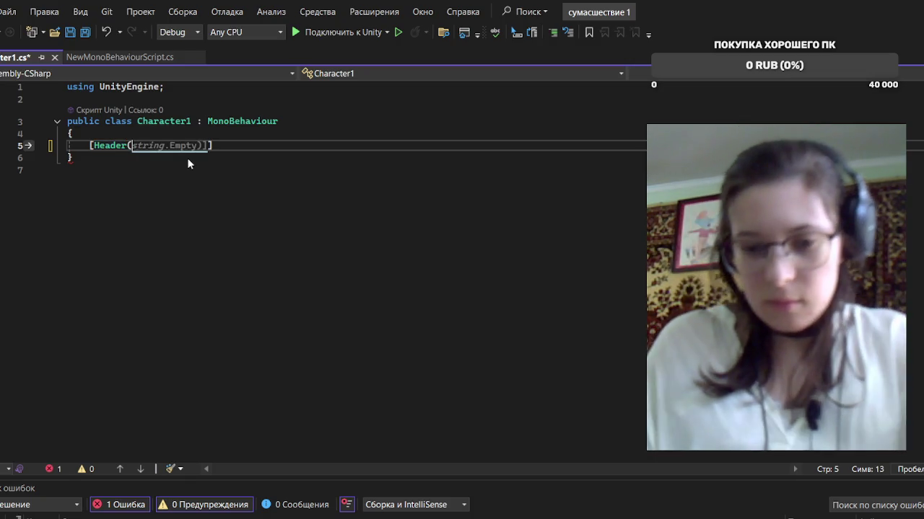
pyautogui.write('"')
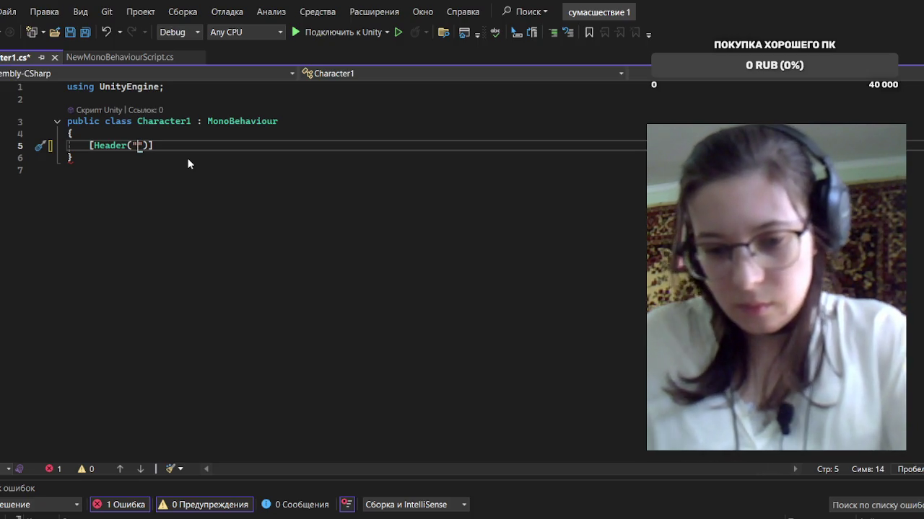
pyautogui.write('Mo')
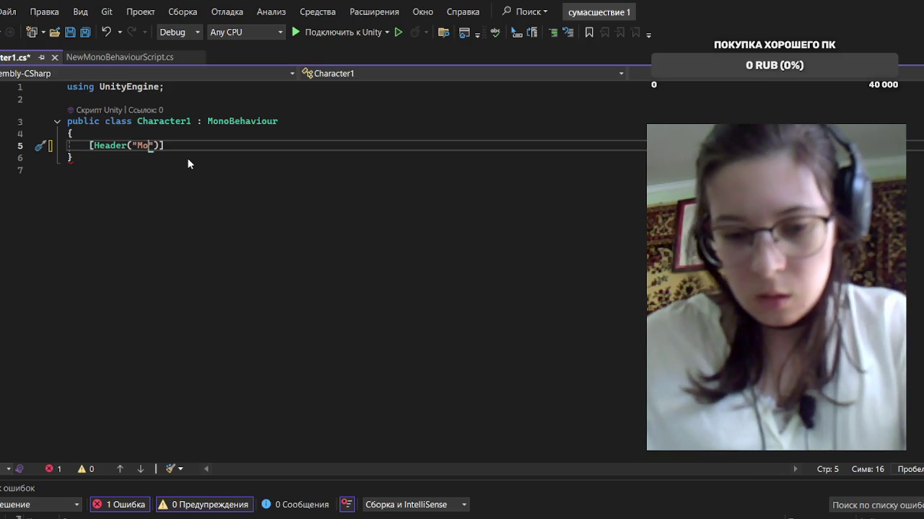
pyautogui.write('ve')
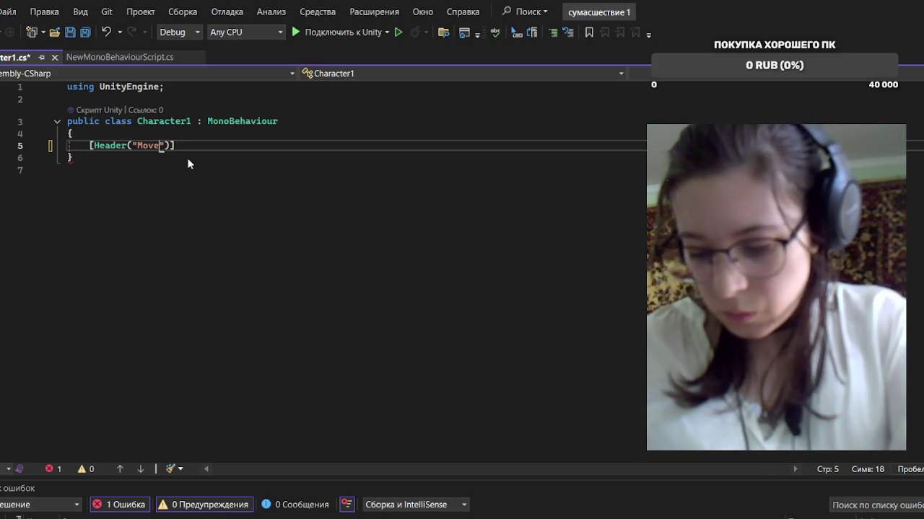
pyautogui.write('ment')
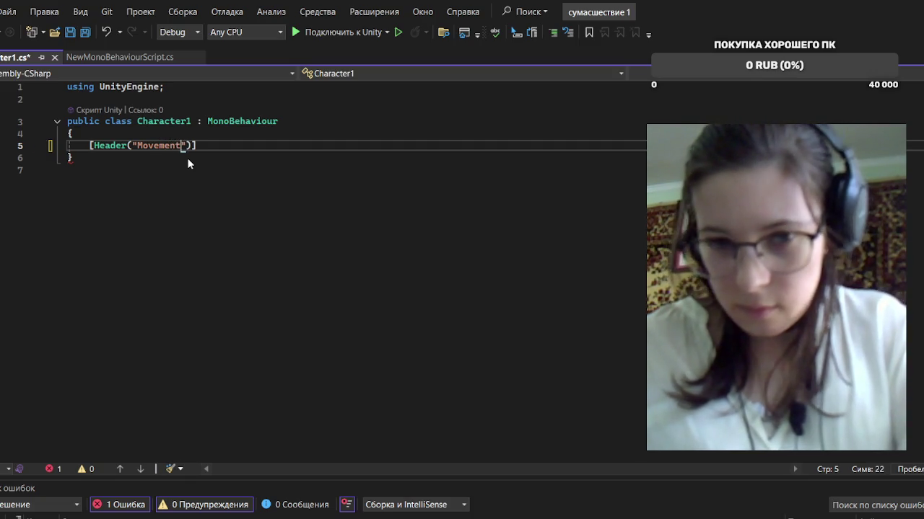
pyautogui.press('Right')
pyautogui.press('Right')
pyautogui.press('Right')
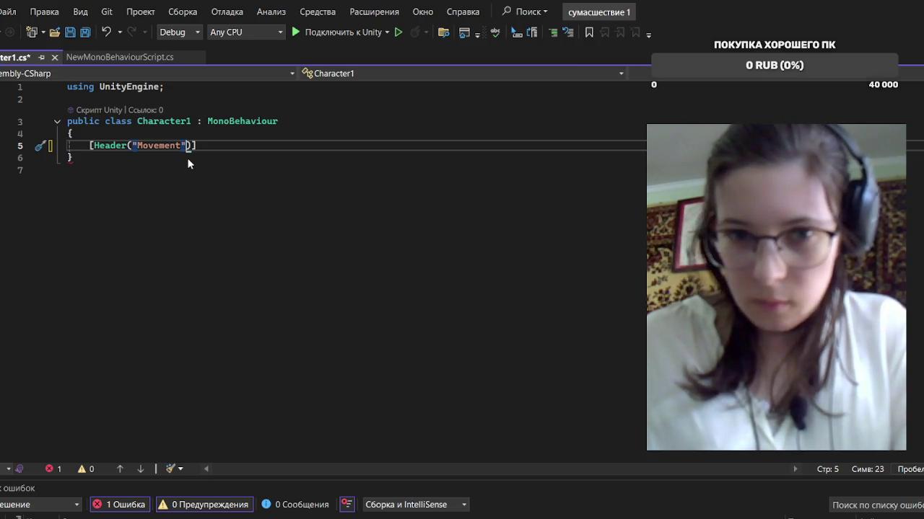
pyautogui.press('Return')
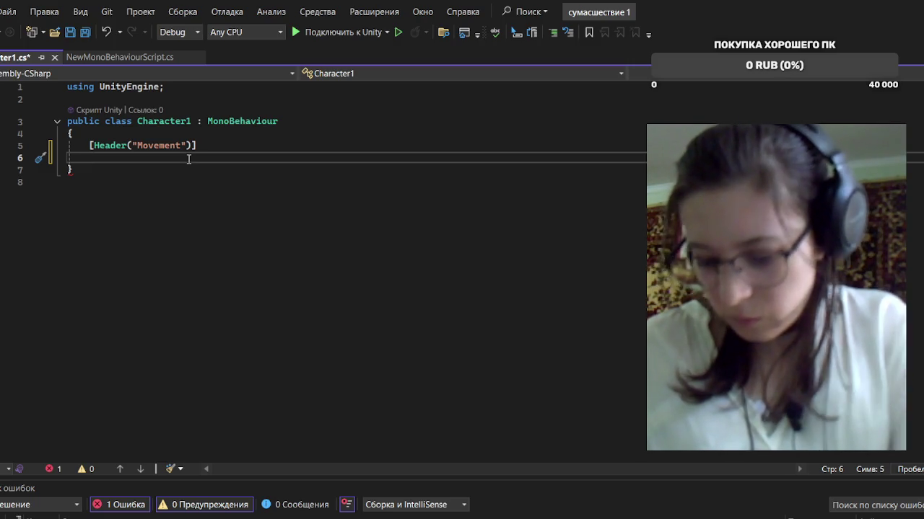
# Declare public float forwardSpeed = 12f; under the Movement header
pyautogui.write('pu')
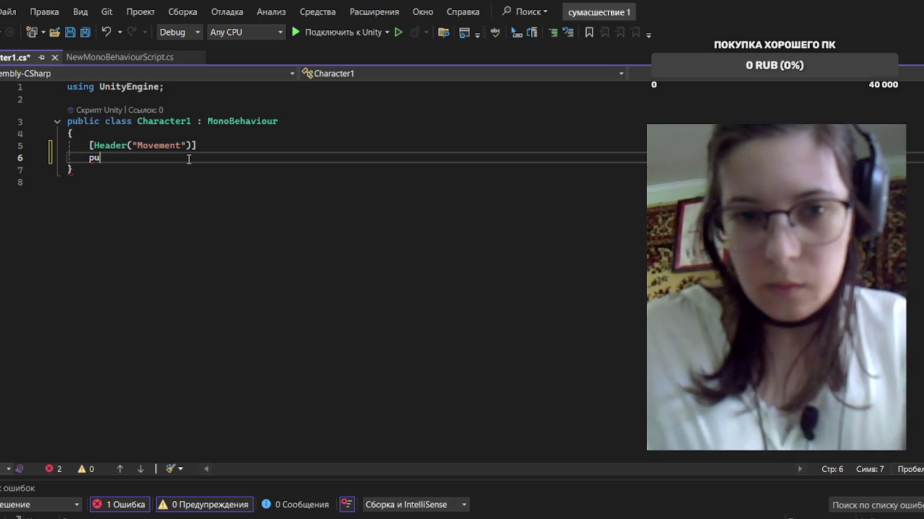
pyautogui.write('blic ')
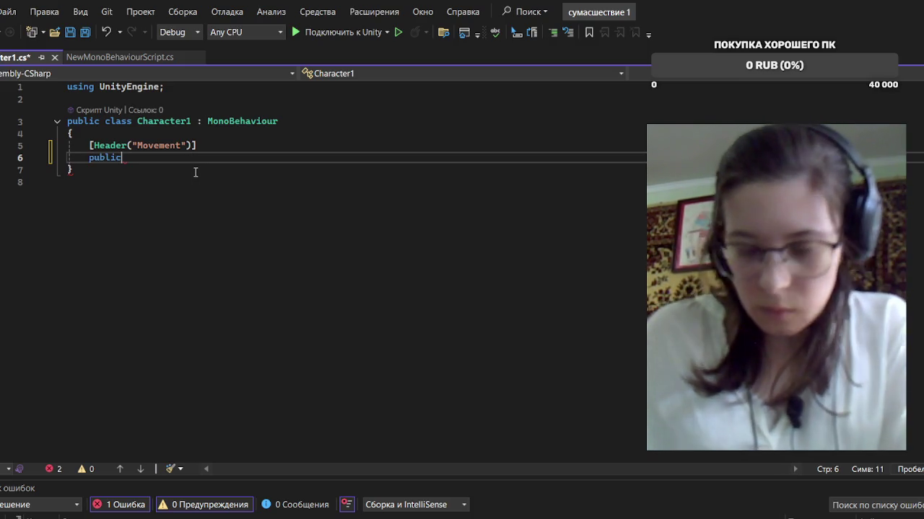
pyautogui.write('float')
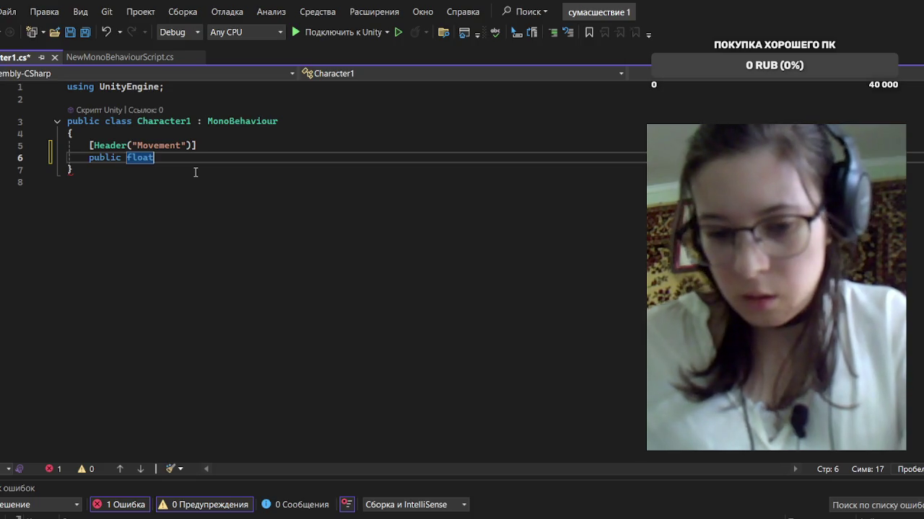
pyautogui.write(' forwar')
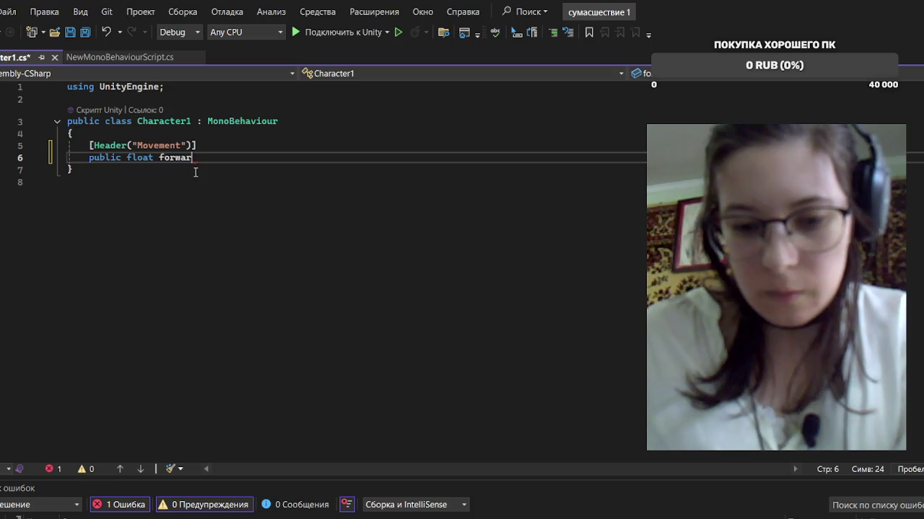
pyautogui.write('d')
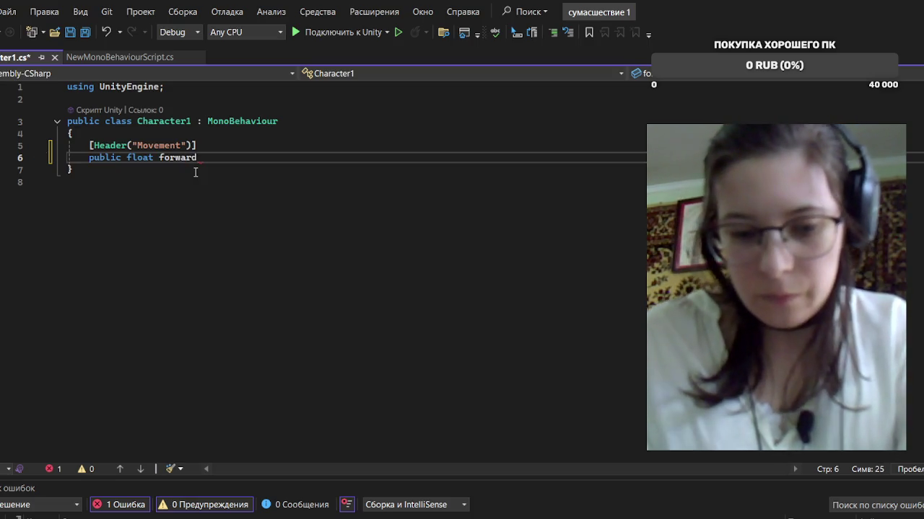
pyautogui.write('Spee')
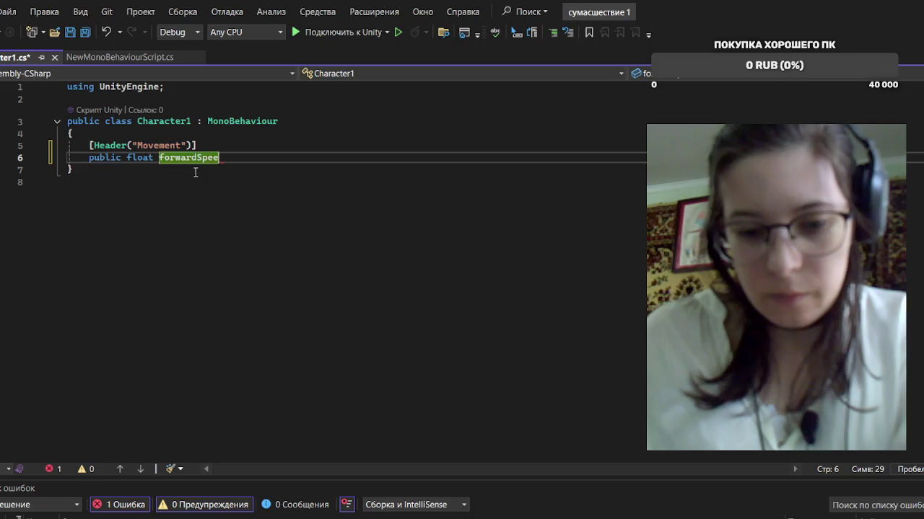
pyautogui.write('d')
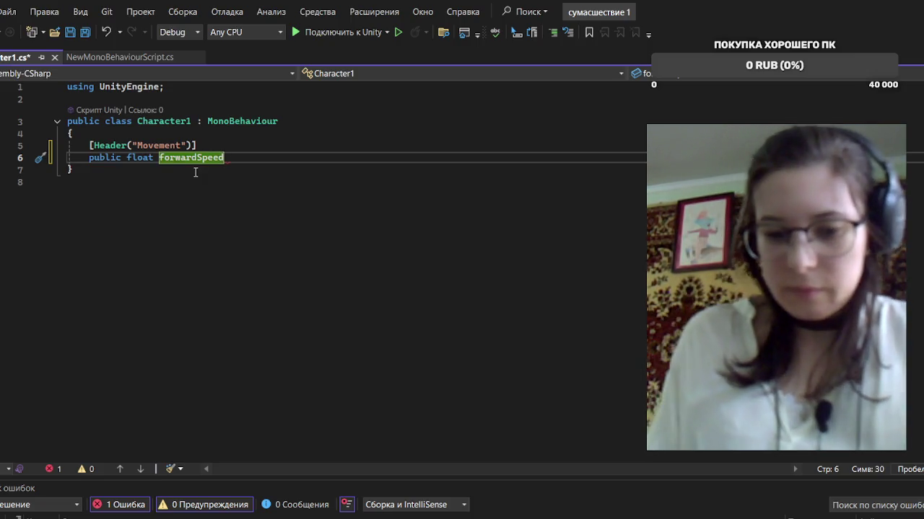
pyautogui.write('= 12f')
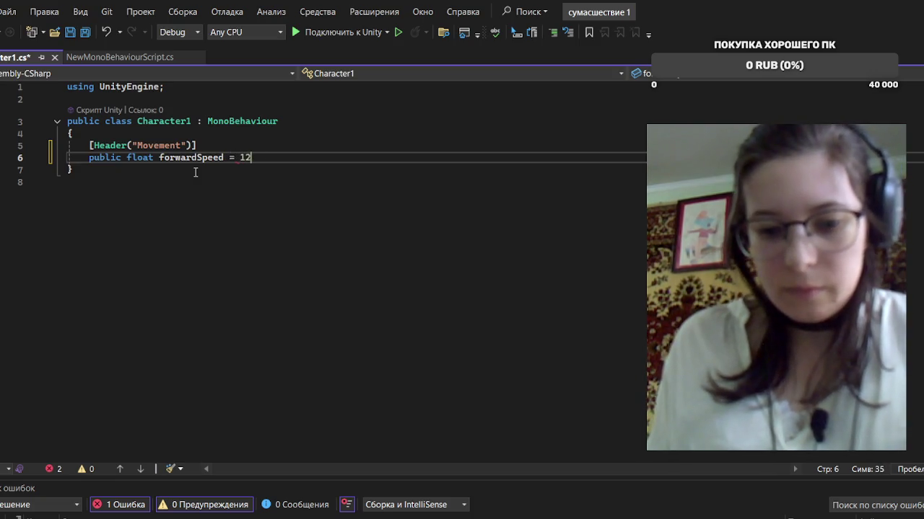
pyautogui.write(';')
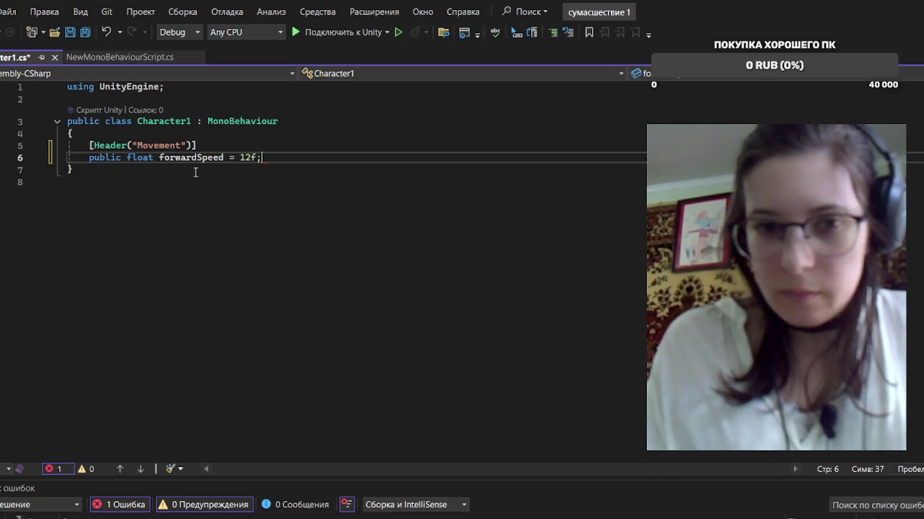
pyautogui.press('Return')
pyautogui.press('Return')
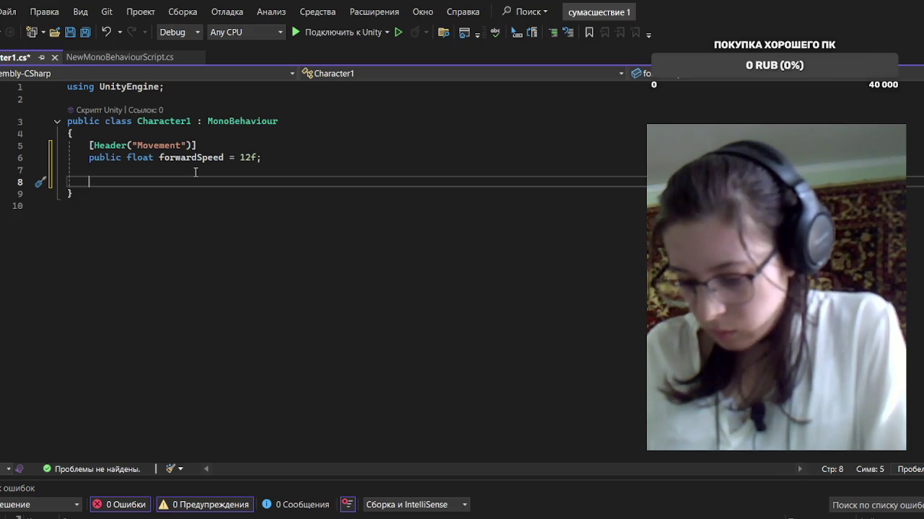
pyautogui.press('Up')
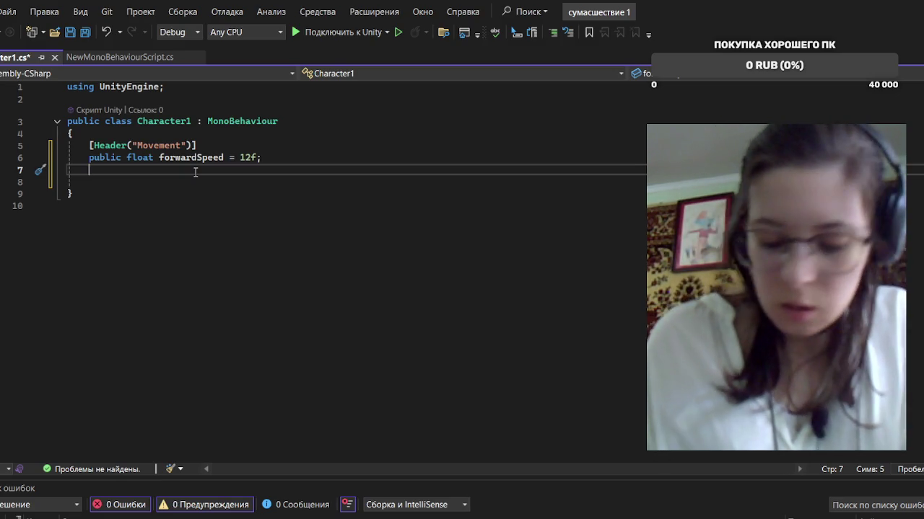
# Declare public float SideSpeed = 5f; below forwardSpeed, with a blank line after it
pyautogui.write('public')
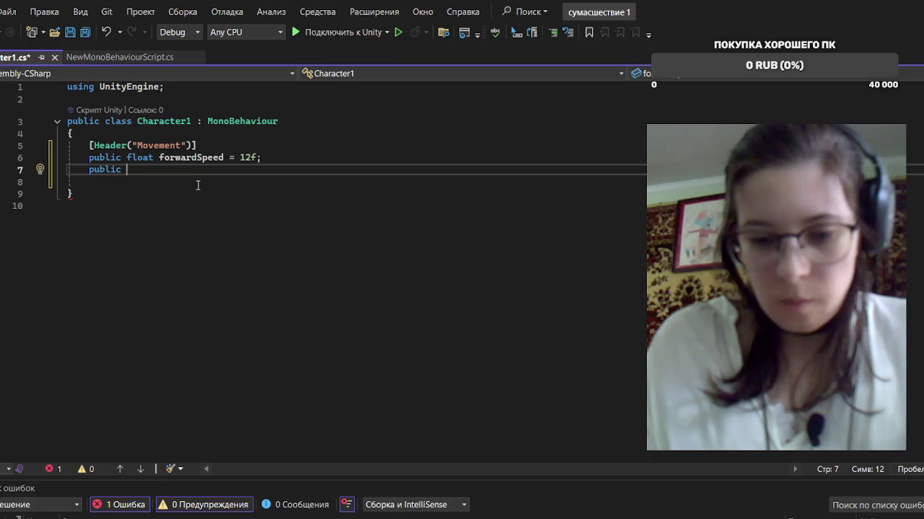
pyautogui.write(' float')
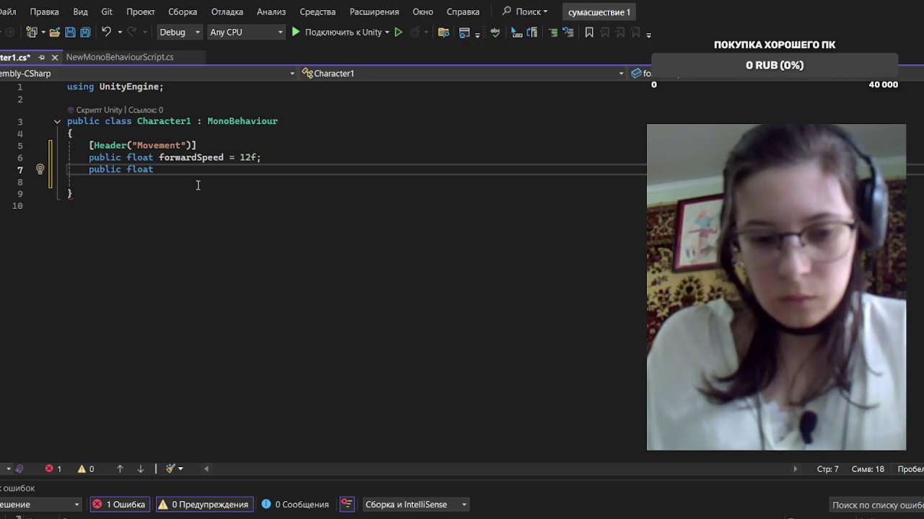
pyautogui.write(' Si')
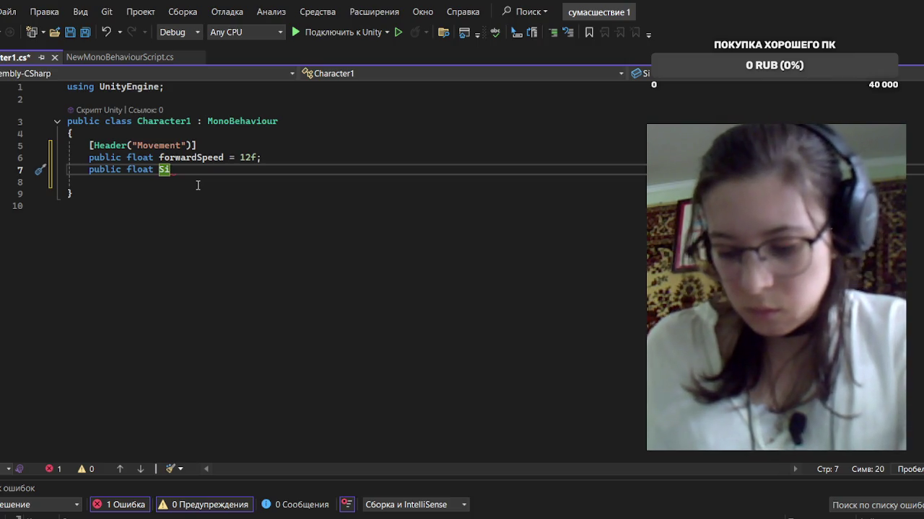
pyautogui.write('de')
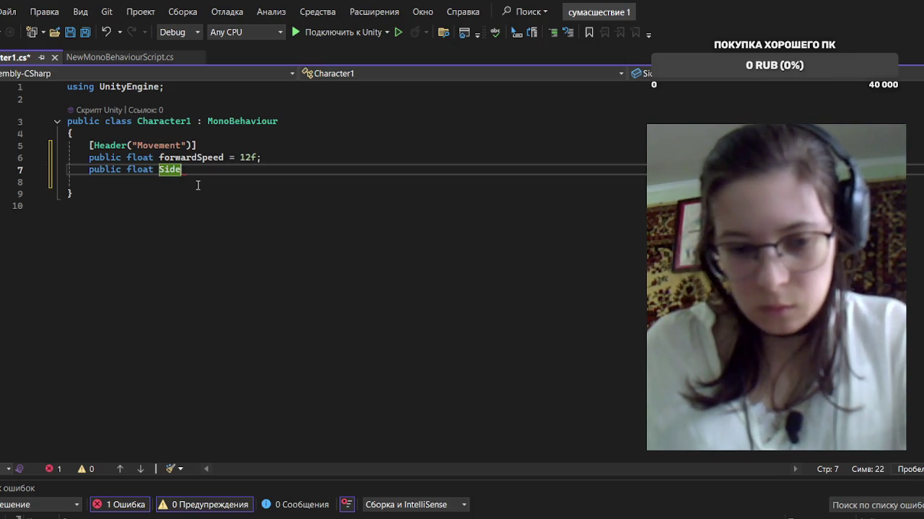
pyautogui.write('S')
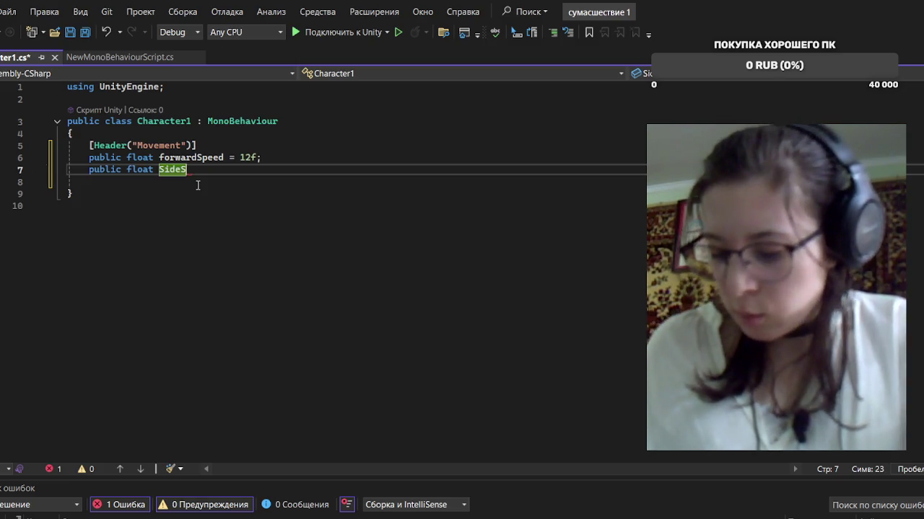
pyautogui.write('pee')
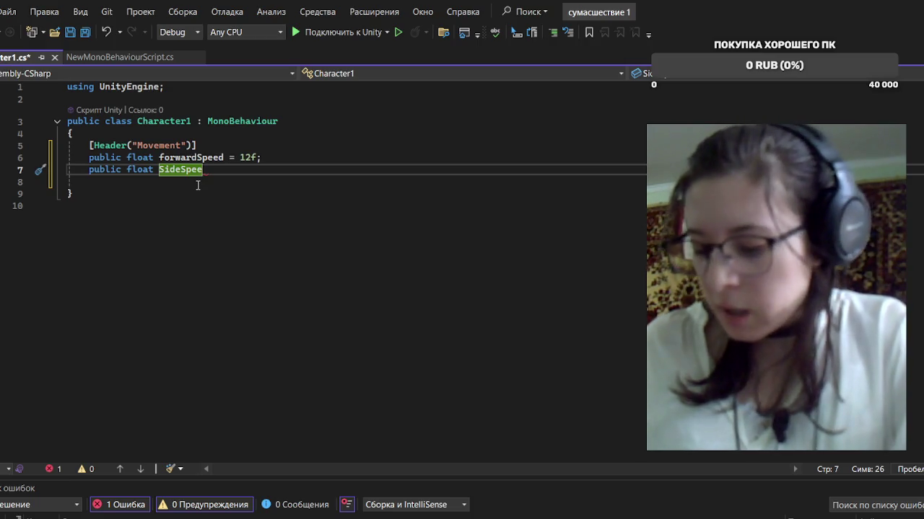
pyautogui.write('d ')
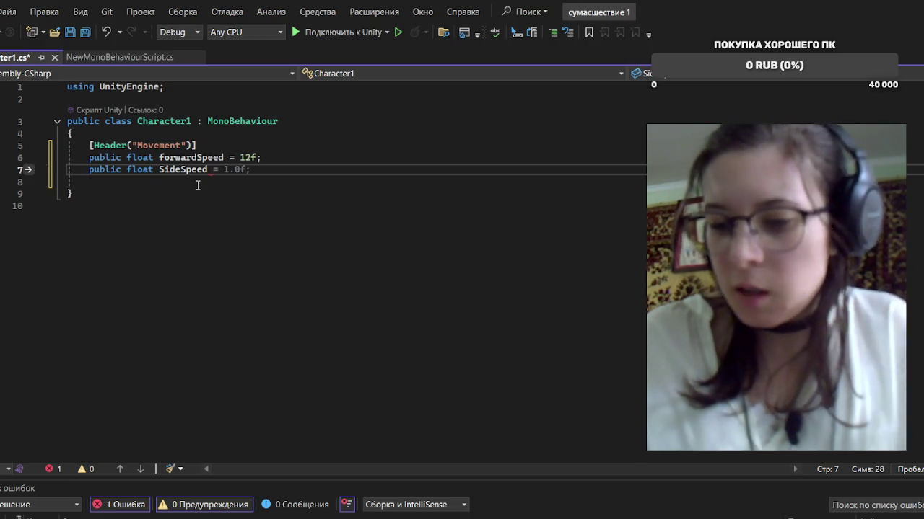
pyautogui.write('= ')
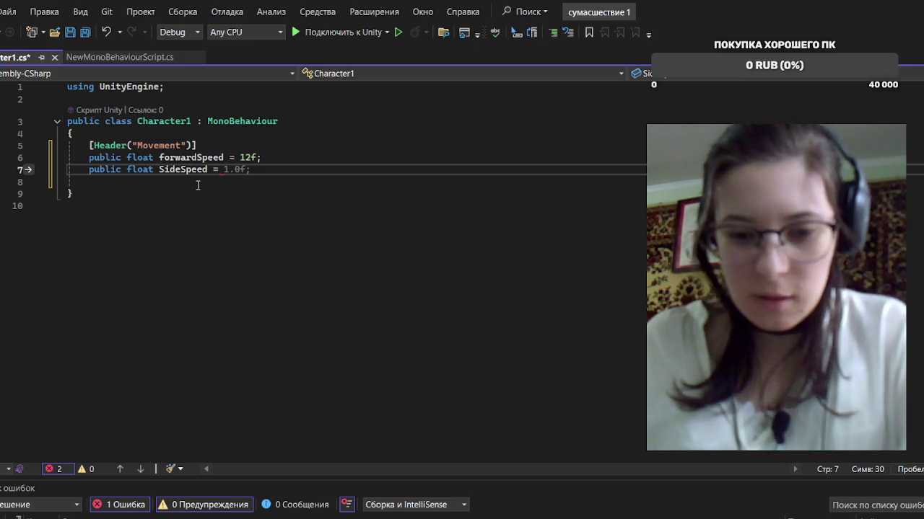
pyautogui.write('5')
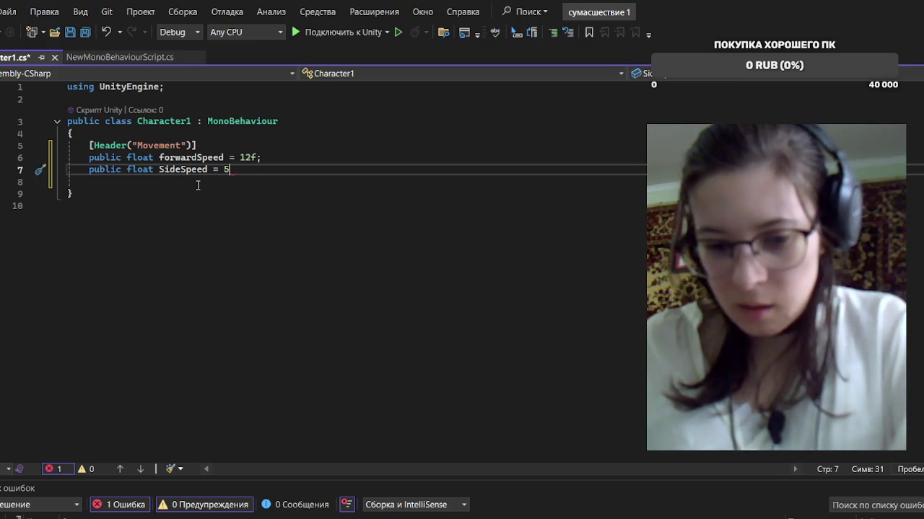
pyautogui.write('f;')
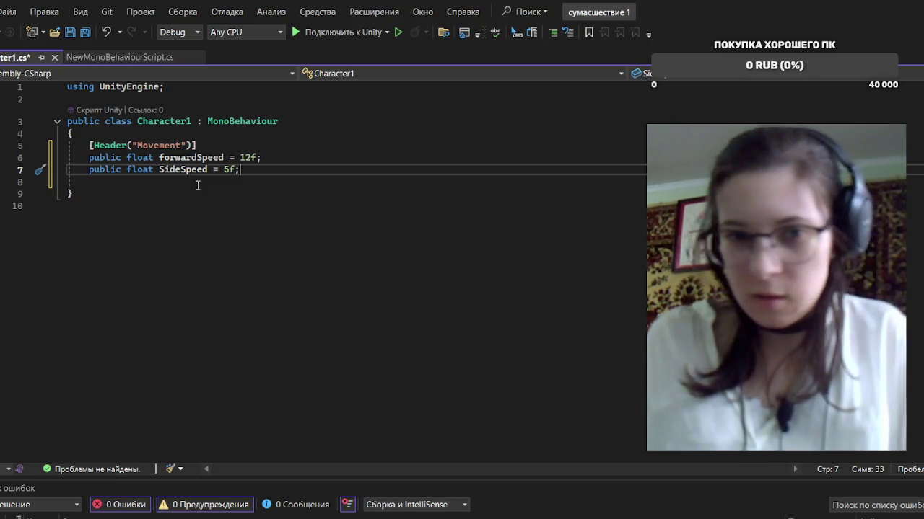
pyautogui.click(198, 185)
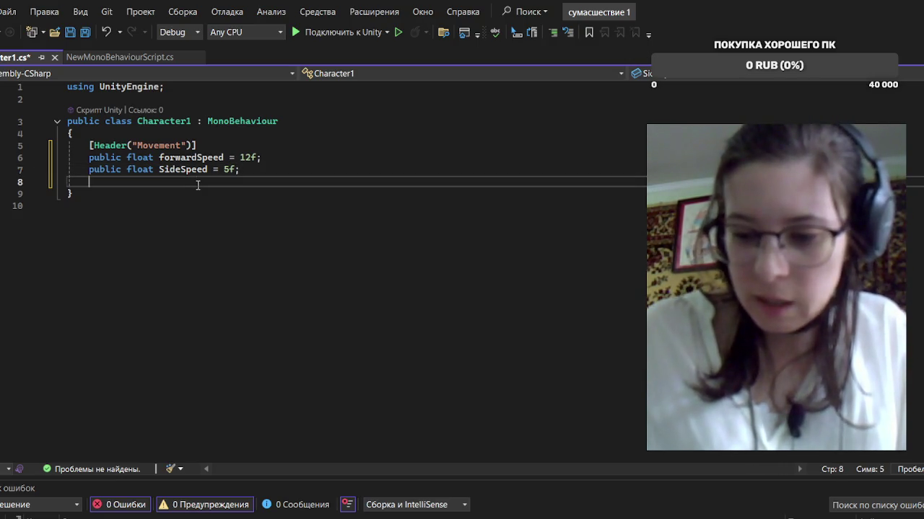
pyautogui.press('Return')
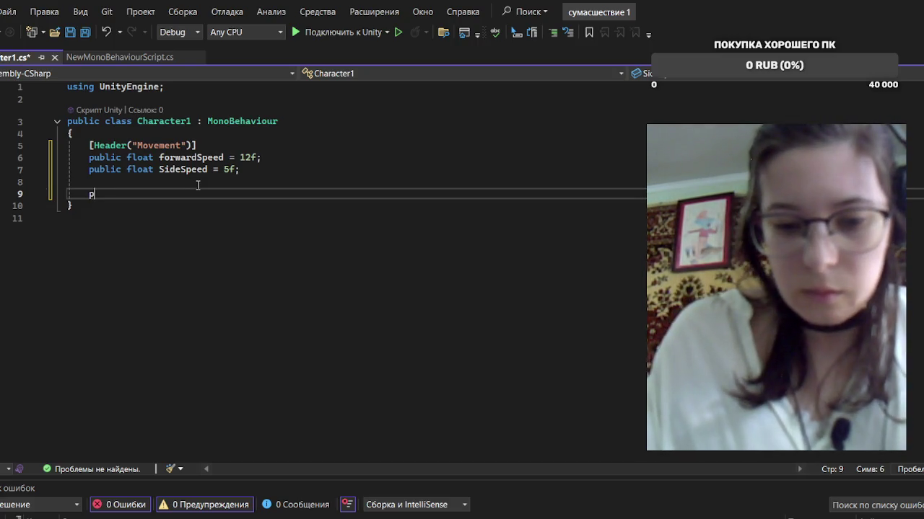
# Add a private float horizontalInput; field below the SideSpeed declaration
pyautogui.write('private')
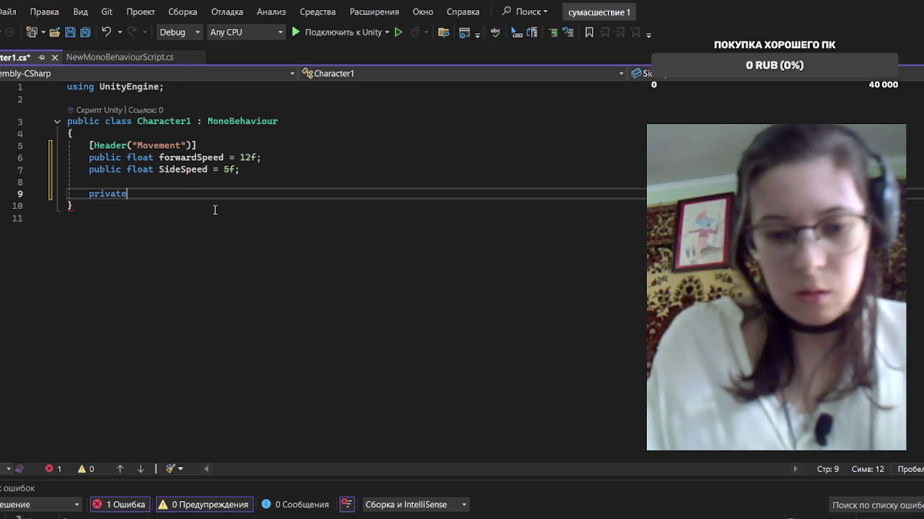
pyautogui.write(' float')
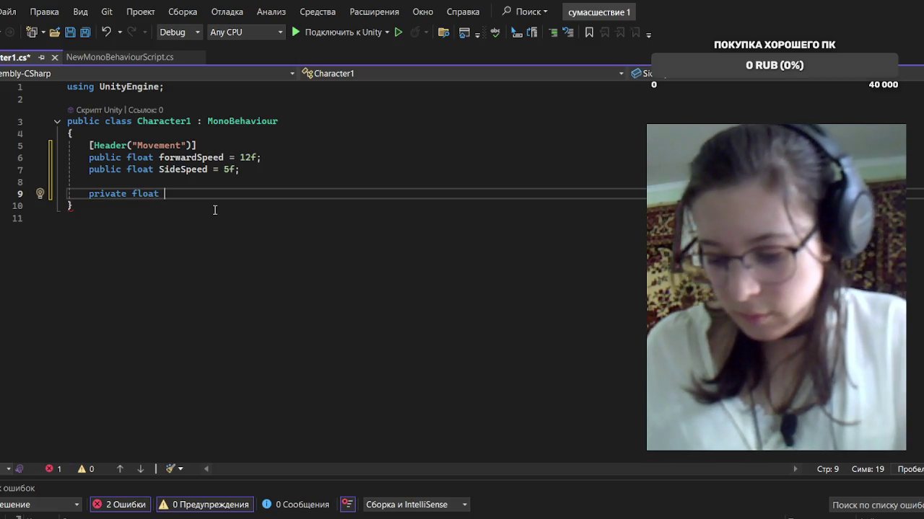
pyautogui.write(' h')
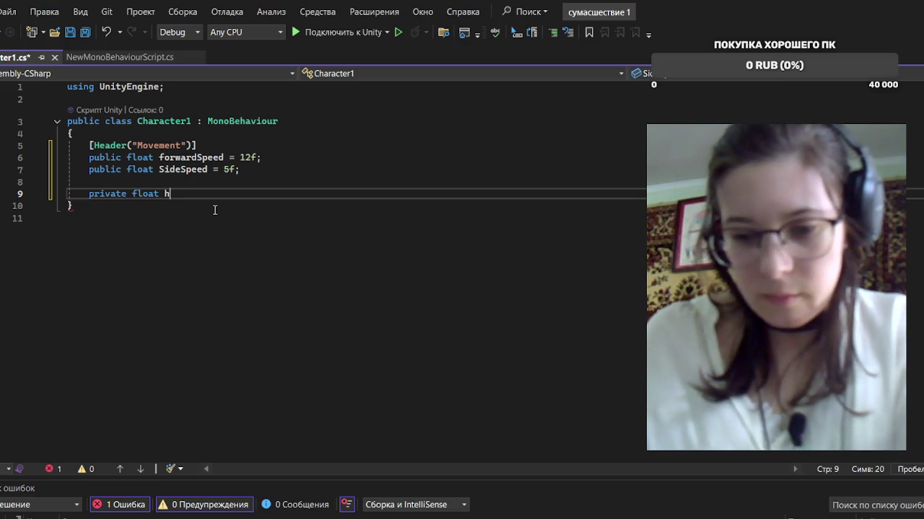
pyautogui.write('ori')
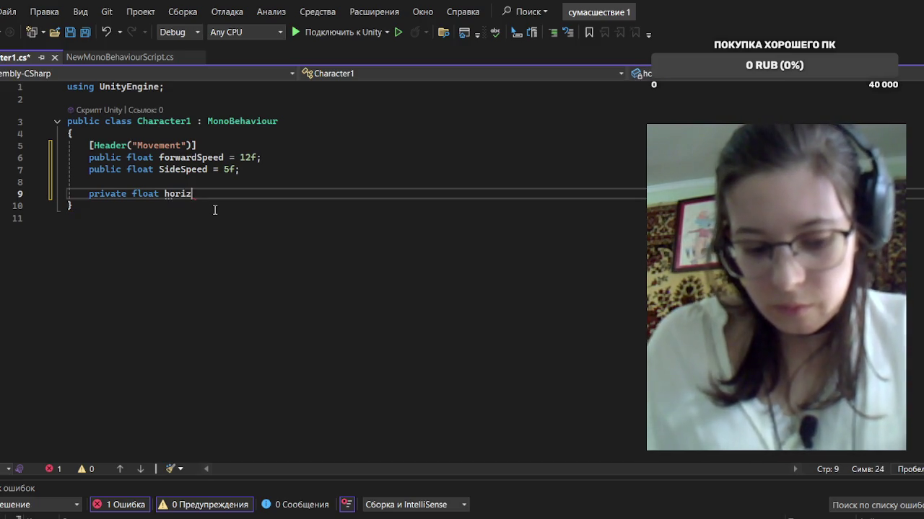
pyautogui.write('zo')
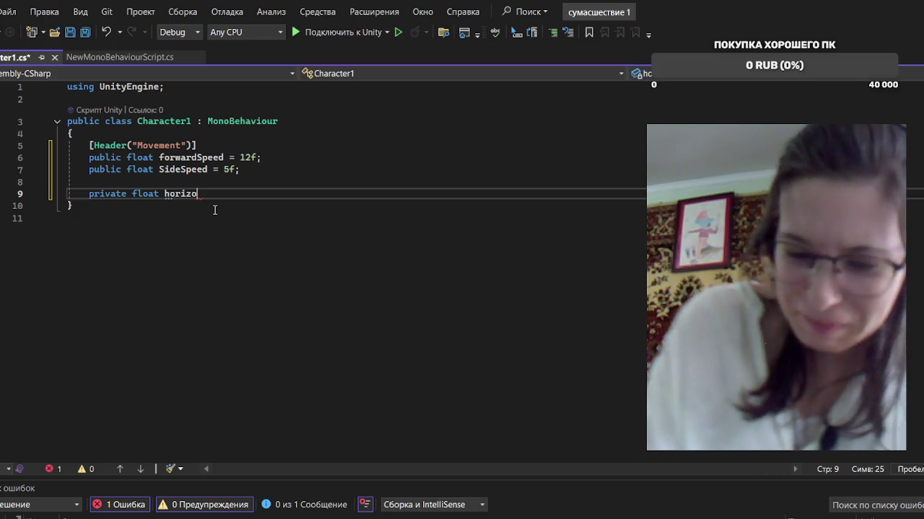
pyautogui.write('n')
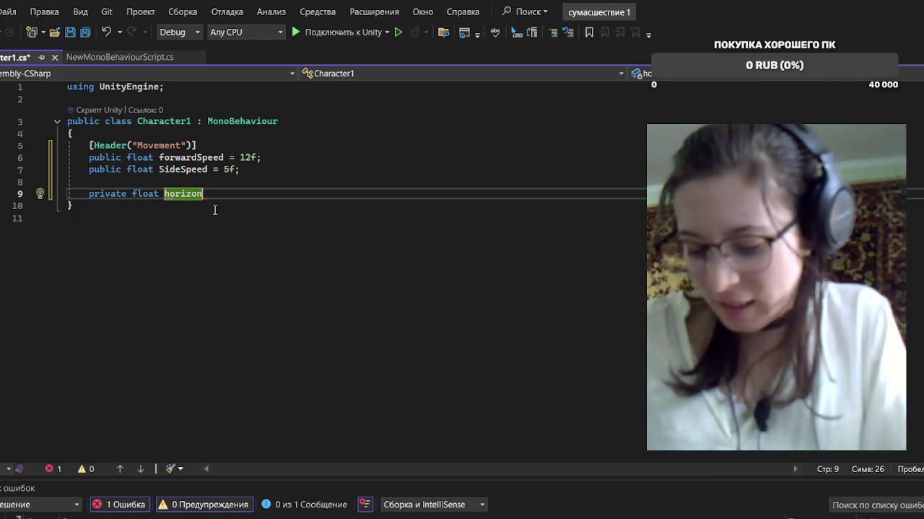
pyautogui.write('ta')
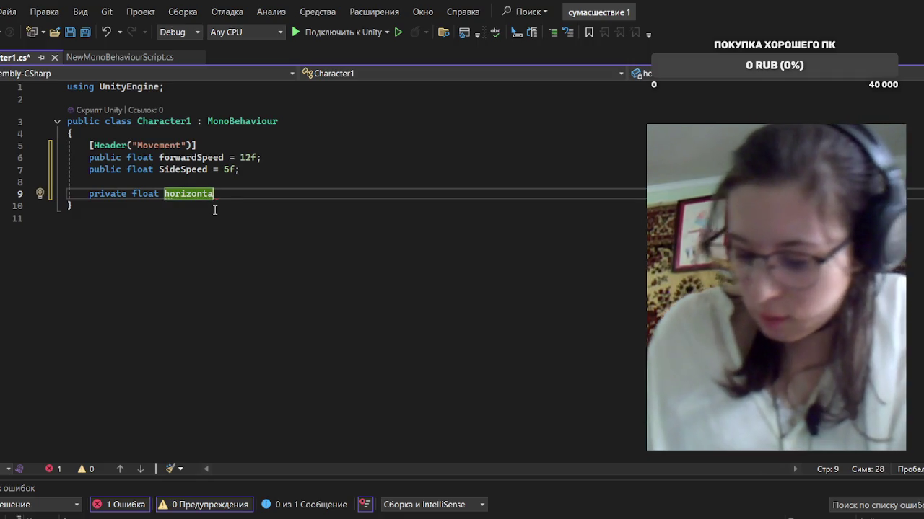
pyautogui.write('l')
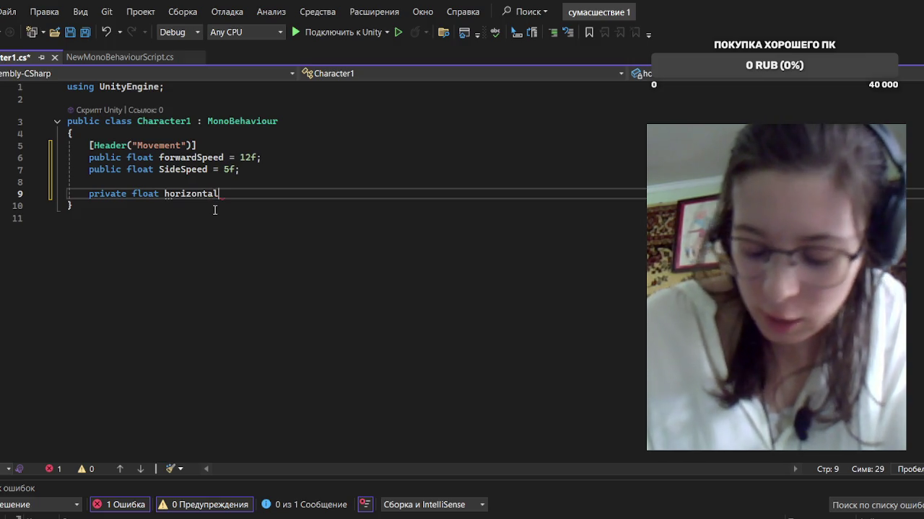
pyautogui.write('I')
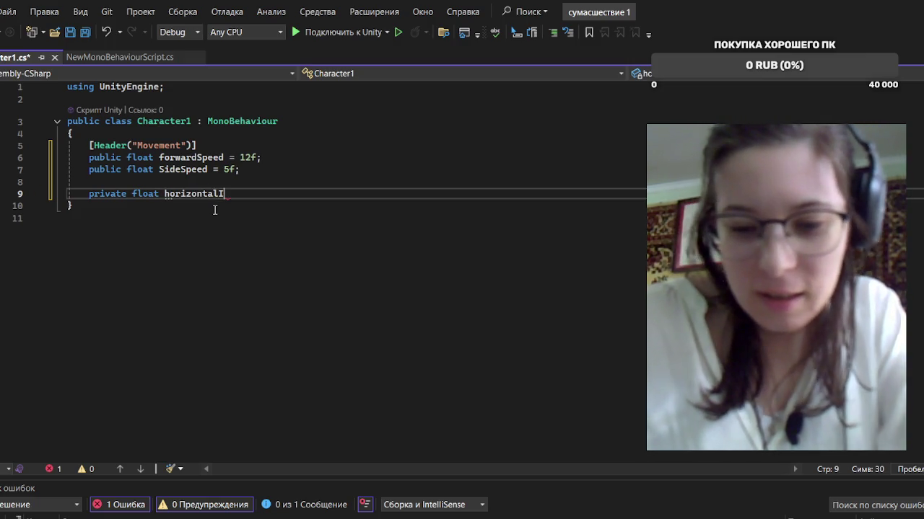
pyautogui.write('np')
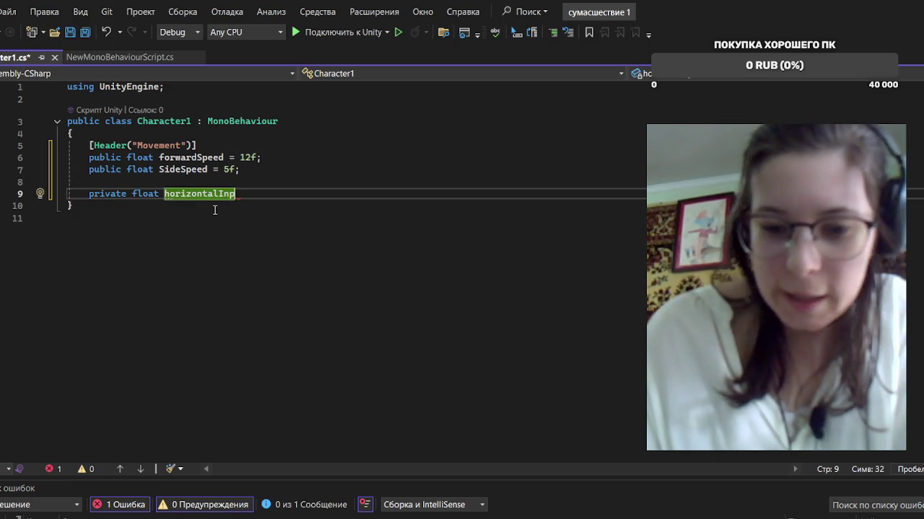
pyautogui.write('ut;')
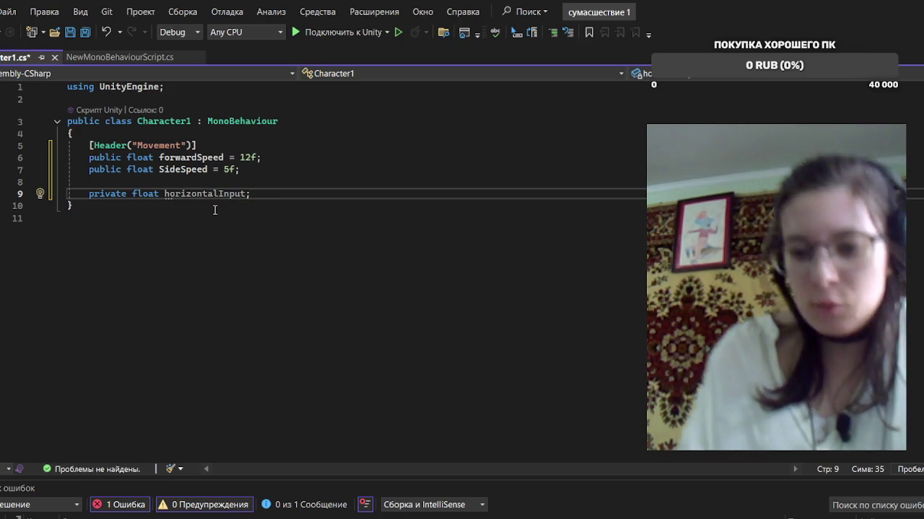
pyautogui.press('Return')
pyautogui.press('Return')
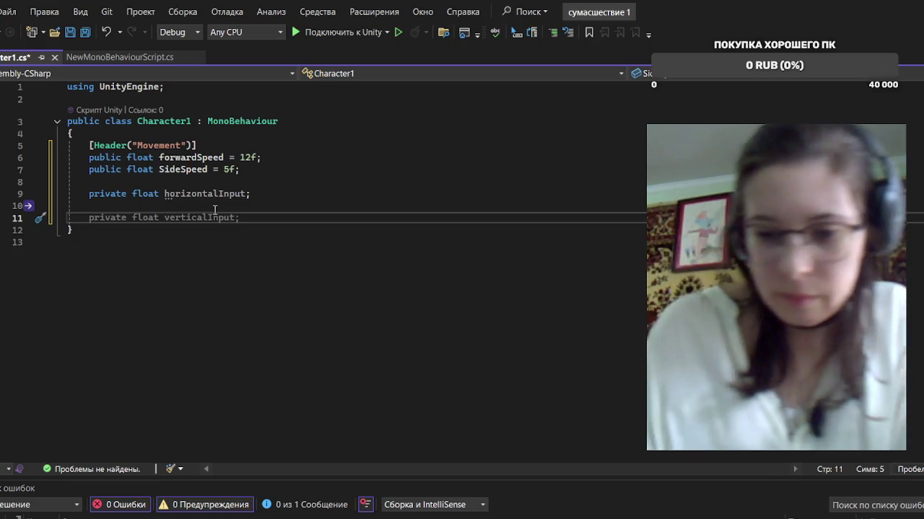
pyautogui.write('p')
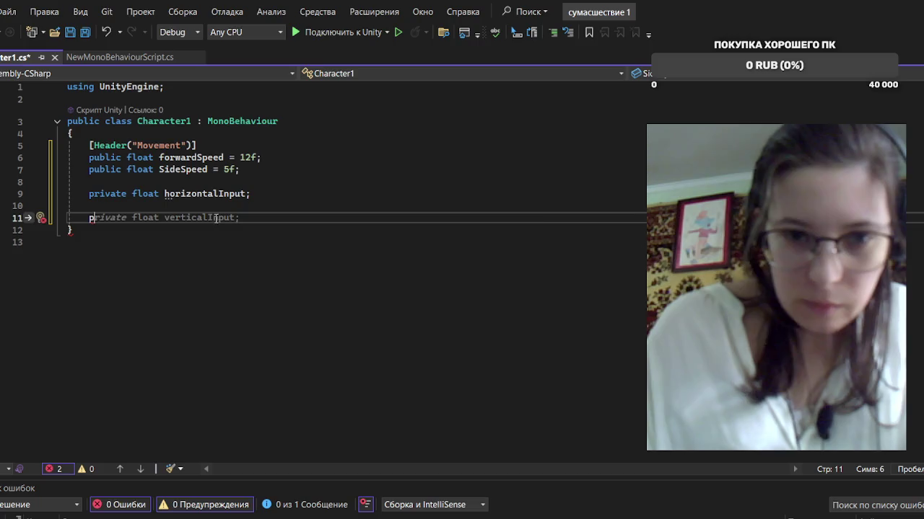
pyautogui.write('rivate v')
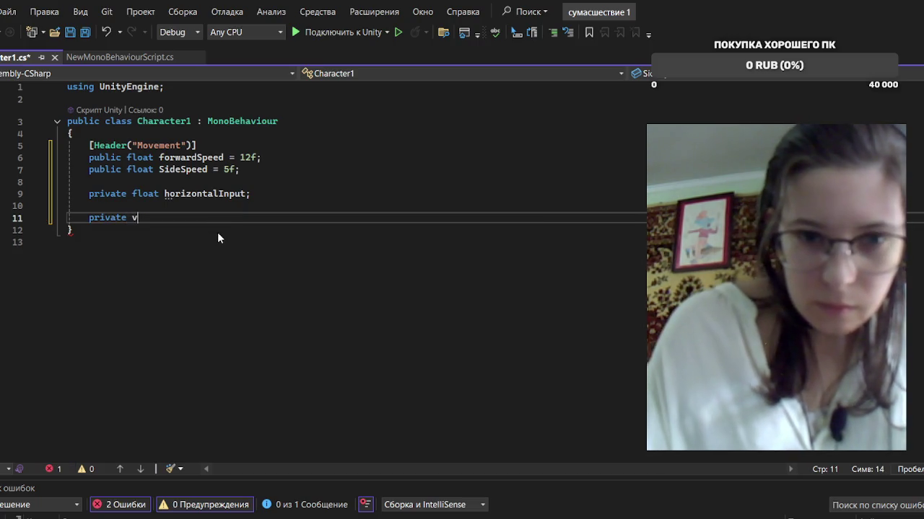
pyautogui.write('oid ')
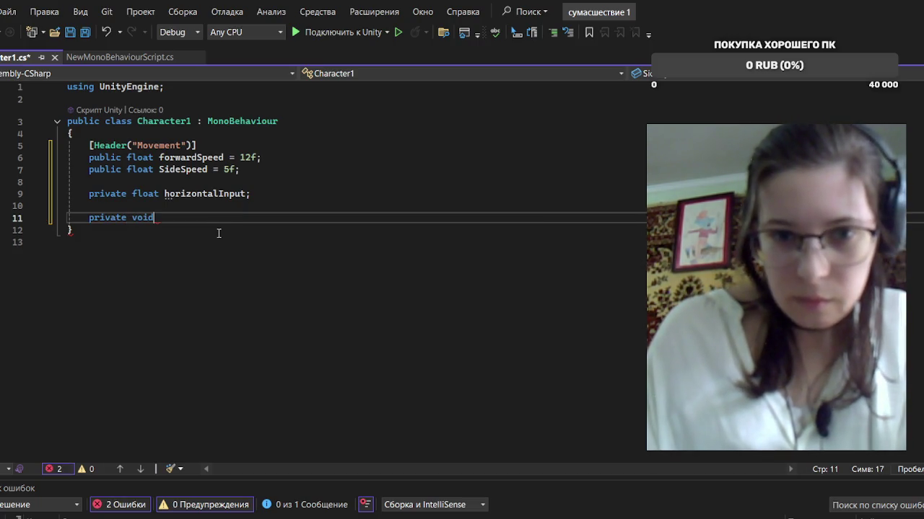
pyautogui.write('U')
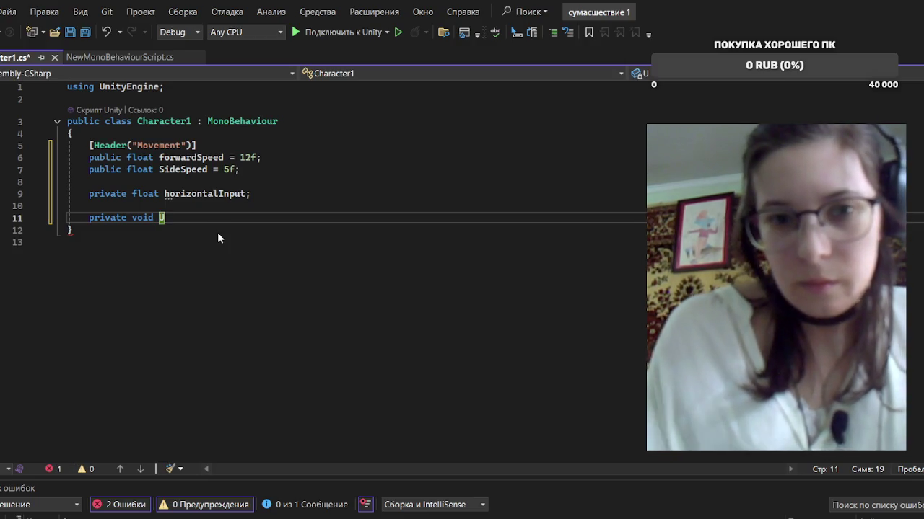
# Complete an empty private void Update() method below horizontalInput, leaving a new line after it
pyautogui.press('Tab')
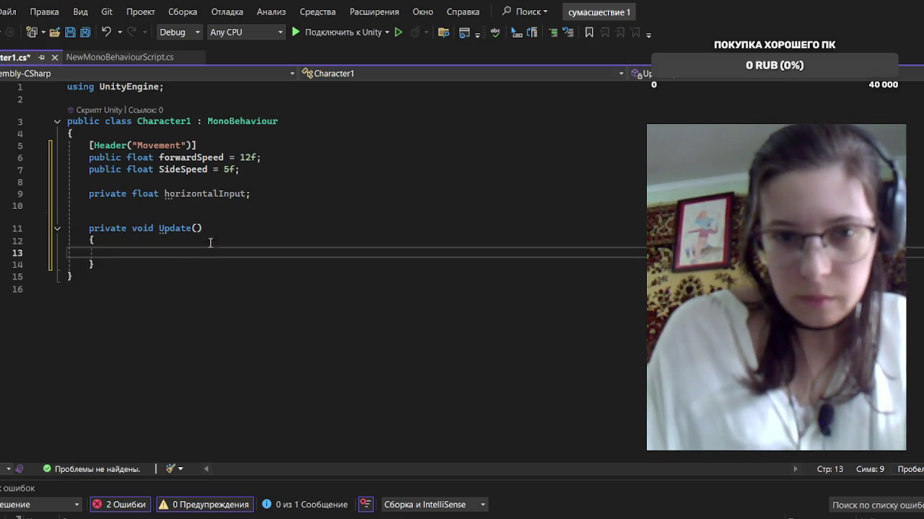
pyautogui.click(173, 266)
pyautogui.press('Return')
pyautogui.press('Return')
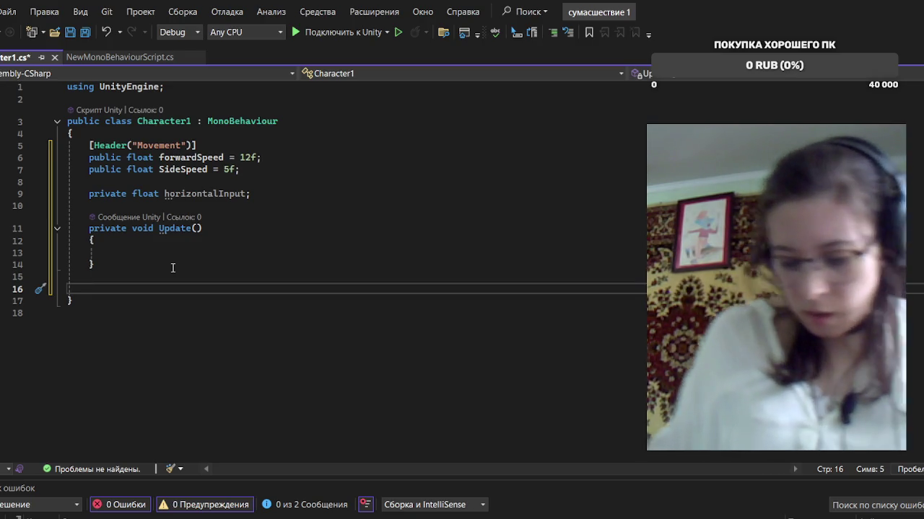
# Write an empty void MoveForvard() method under Update and begin the next void declaration
pyautogui.write('vo')
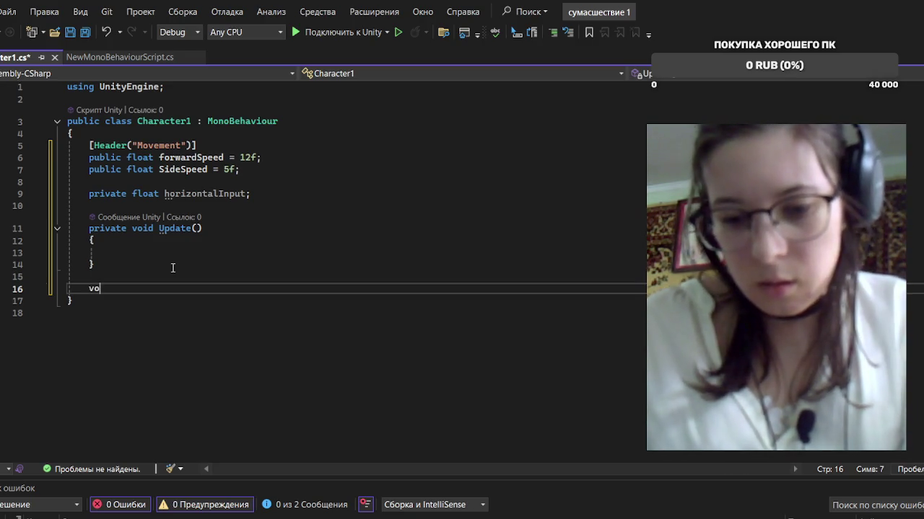
pyautogui.write('id')
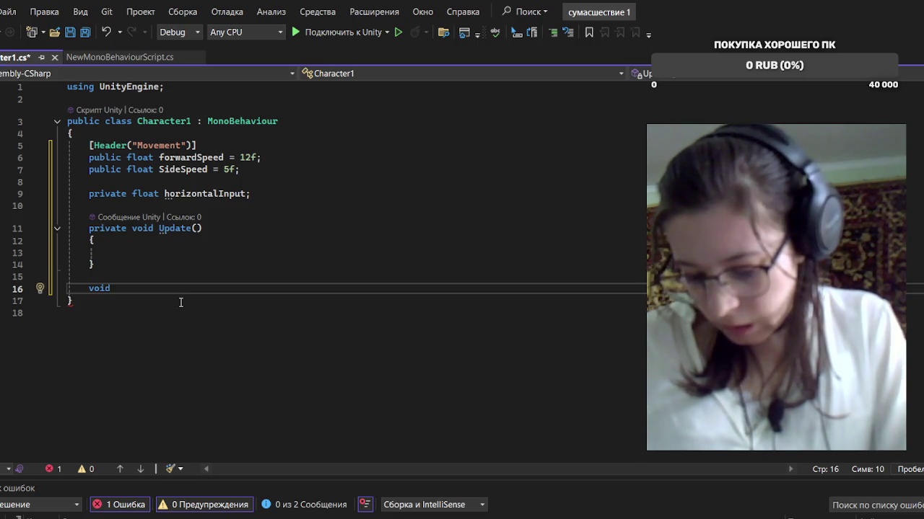
pyautogui.write(' M')
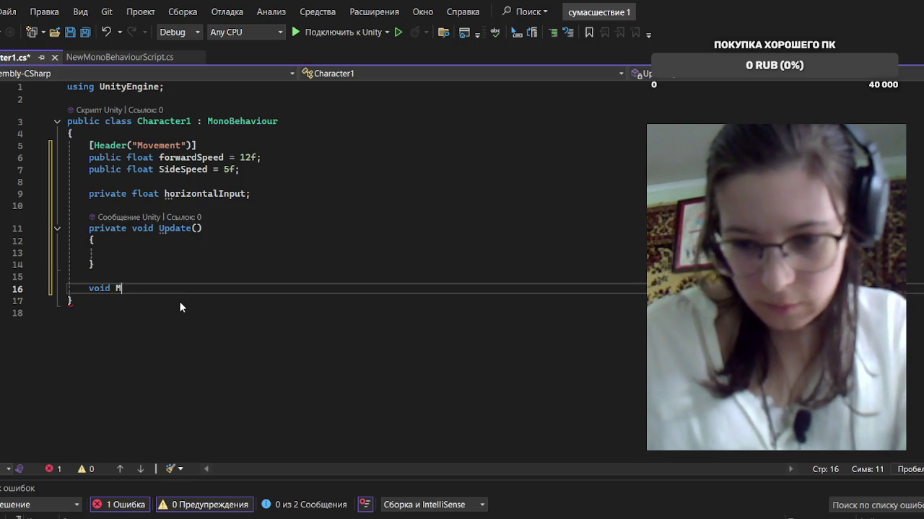
pyautogui.write('ove')
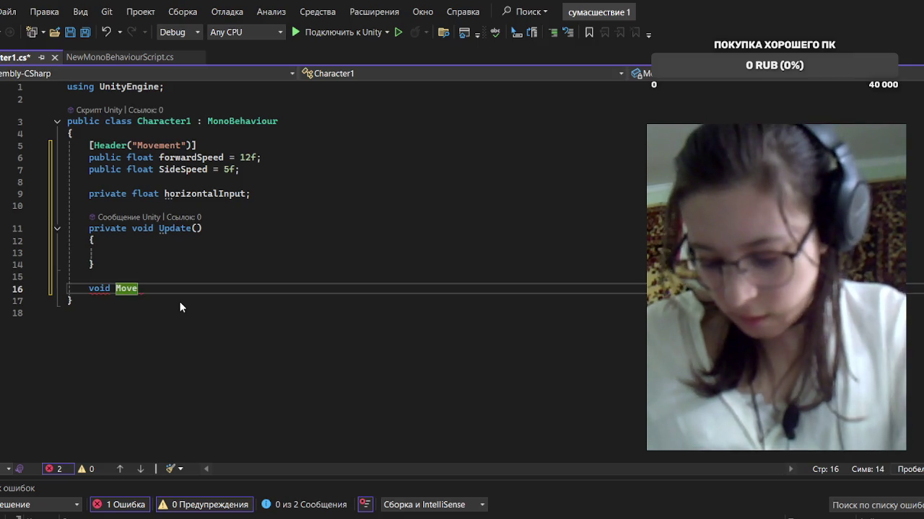
pyautogui.write('F')
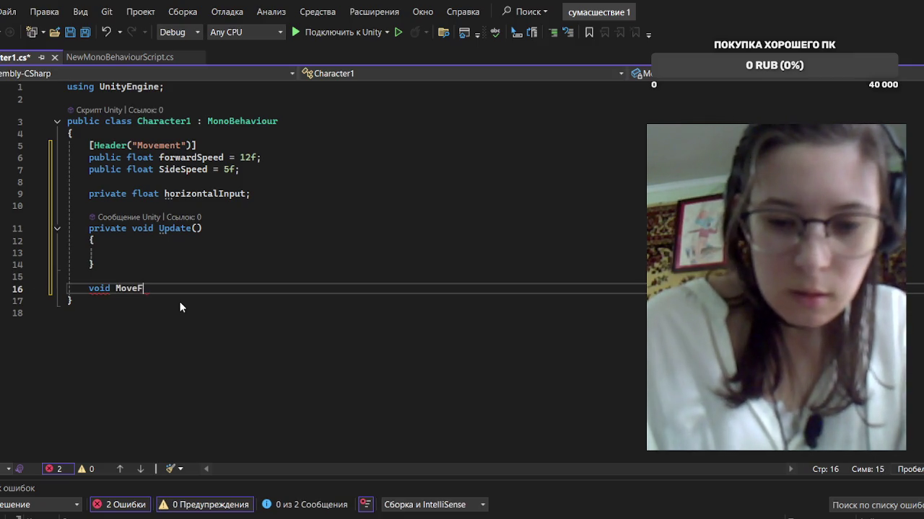
pyautogui.write('or')
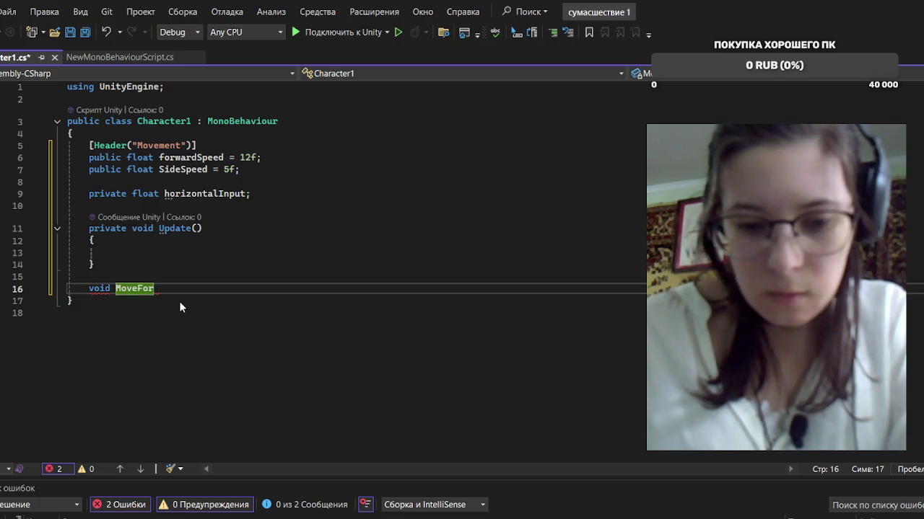
pyautogui.write('va')
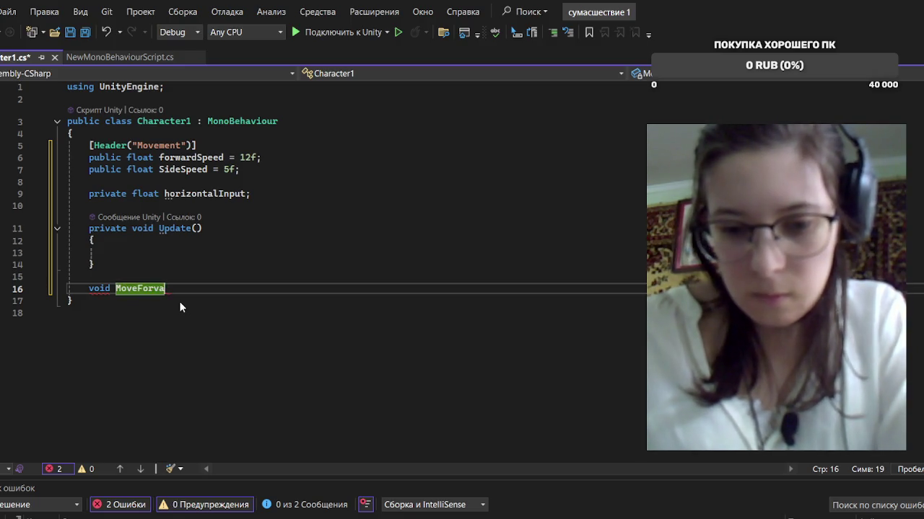
pyautogui.write('rd')
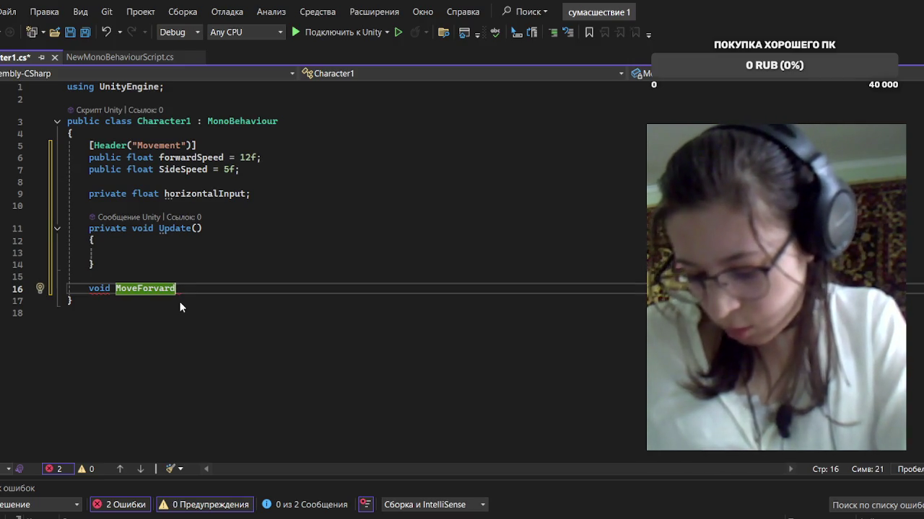
pyautogui.write('(')
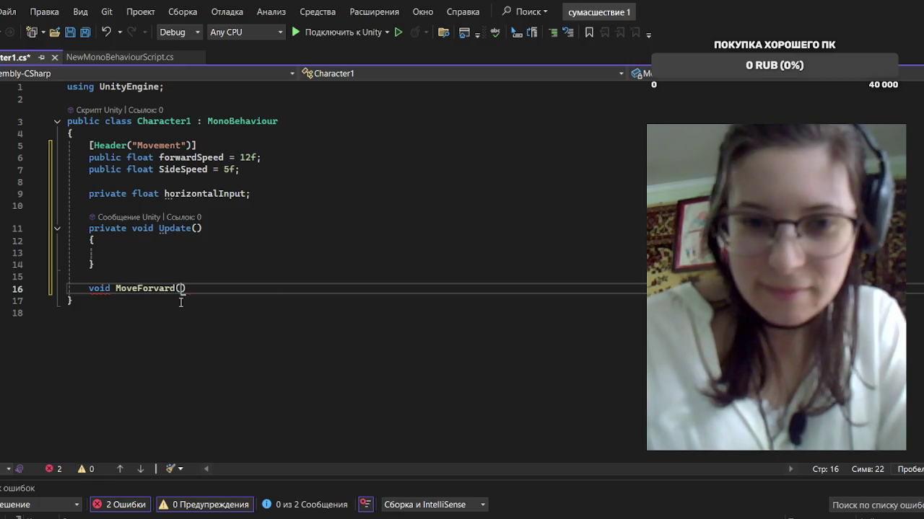
pyautogui.write(')')
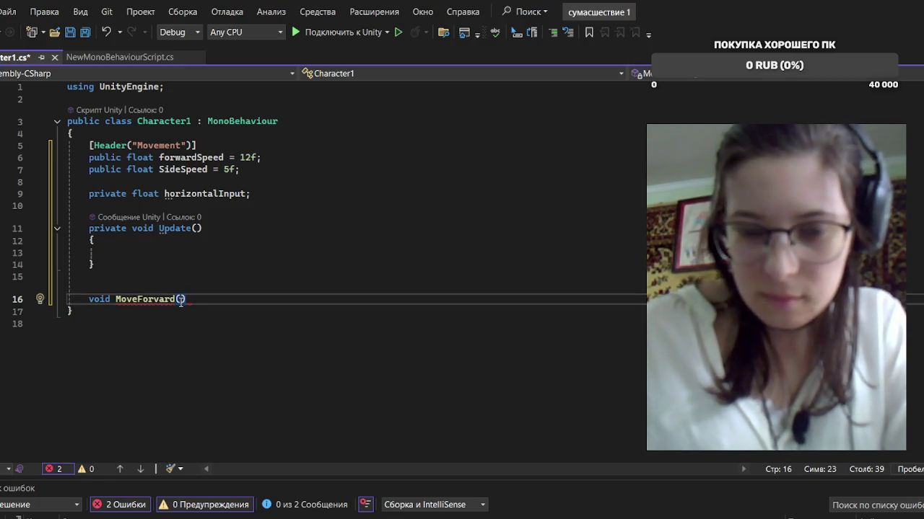
pyautogui.press('Return')
pyautogui.write('{')
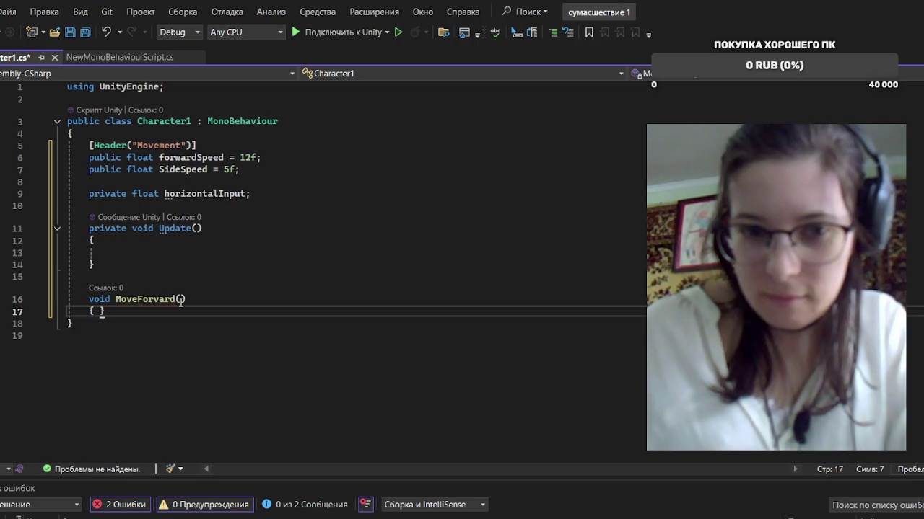
pyautogui.press('Return')
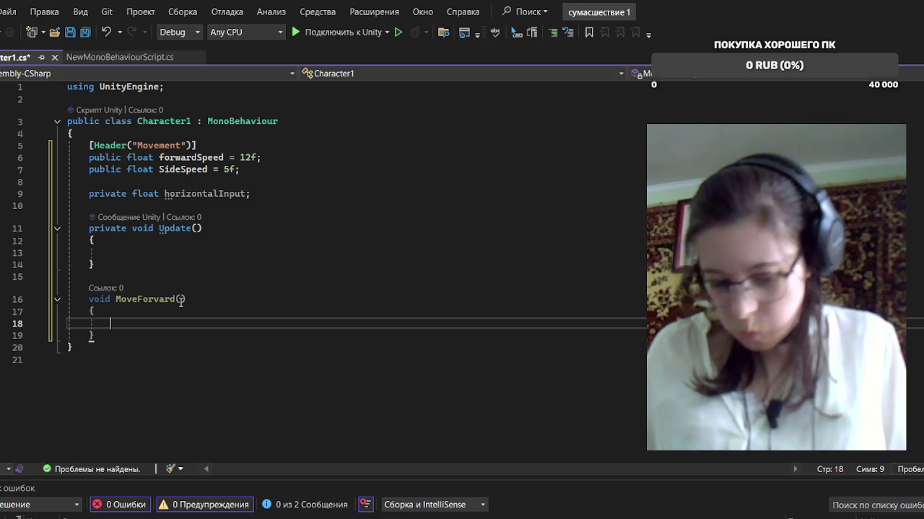
pyautogui.press('Down')
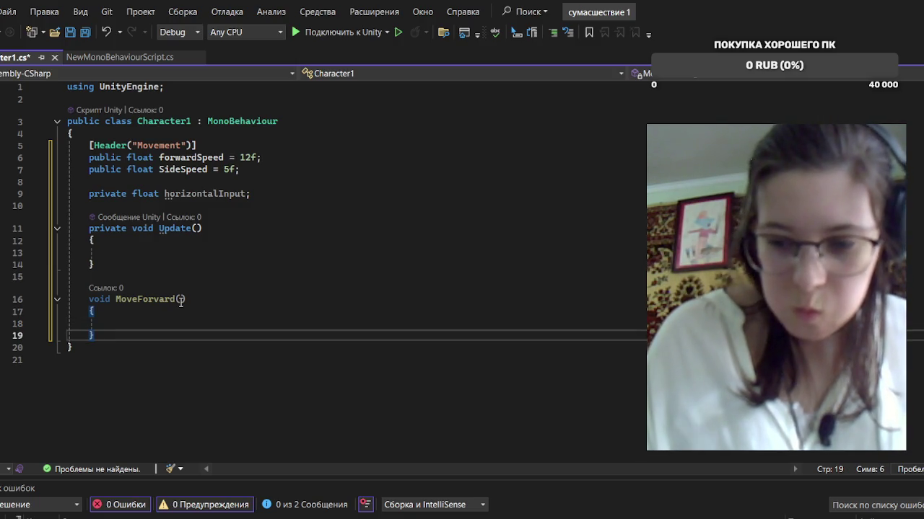
pyautogui.press('Return')
pyautogui.press('Return')
pyautogui.write('void')
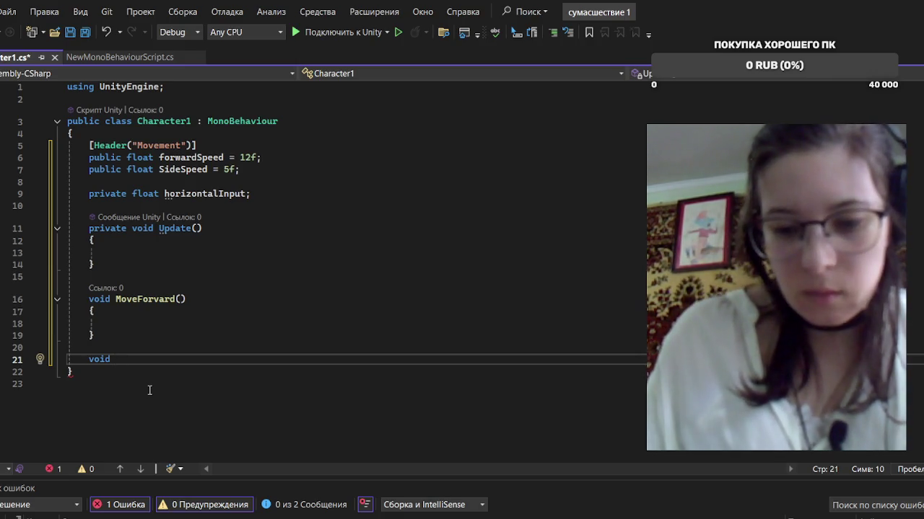
# Finish an empty void MoveSide() method with its braces below MoveForvard
pyautogui.write('Mov')
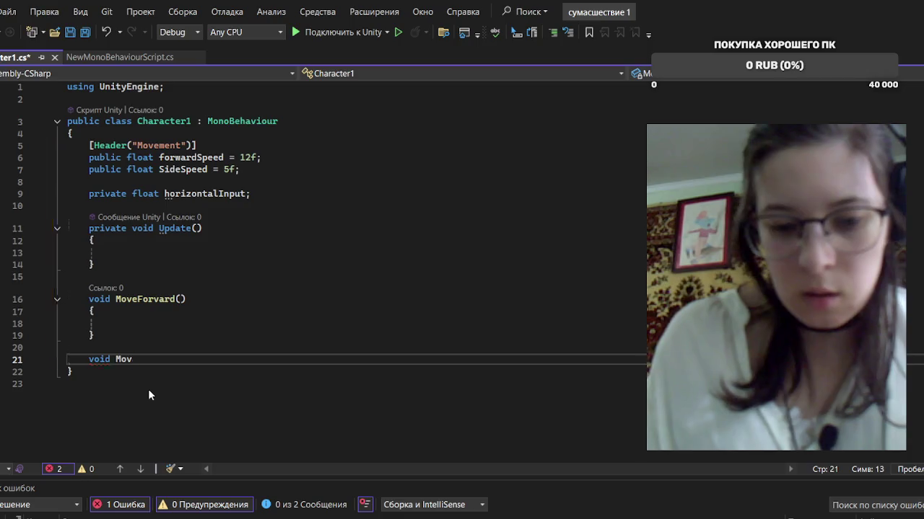
pyautogui.write('eSide')
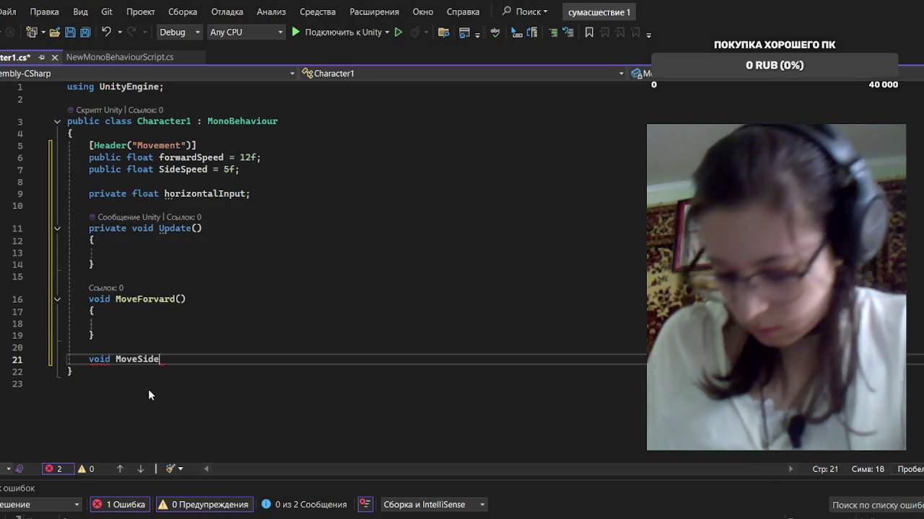
pyautogui.write('(')
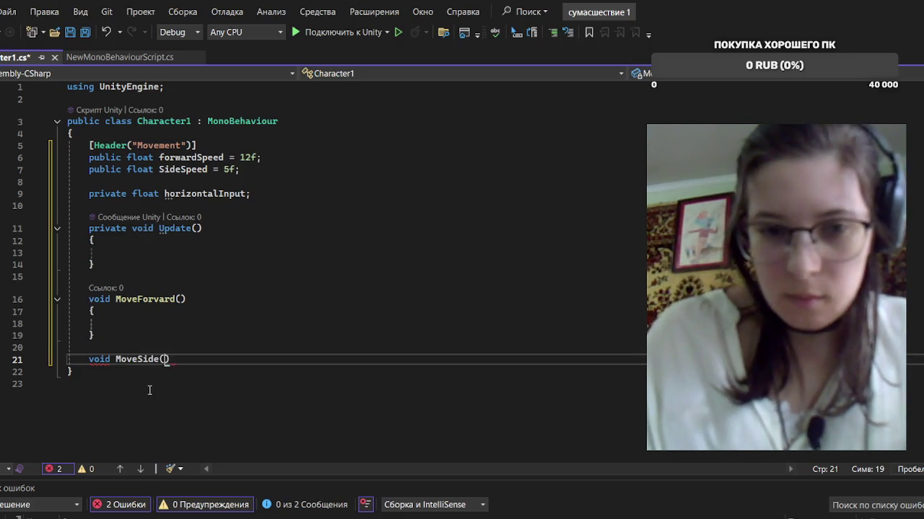
pyautogui.write(')')
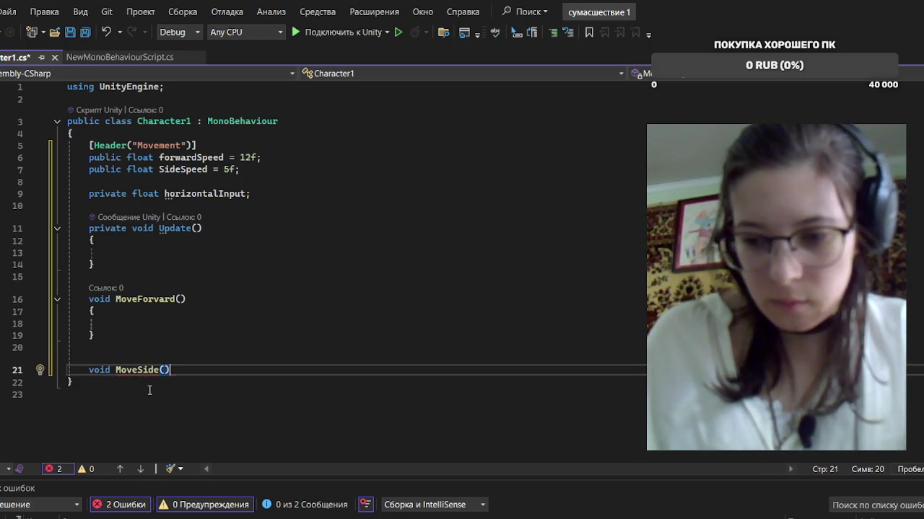
pyautogui.press('Return')
pyautogui.write('{')
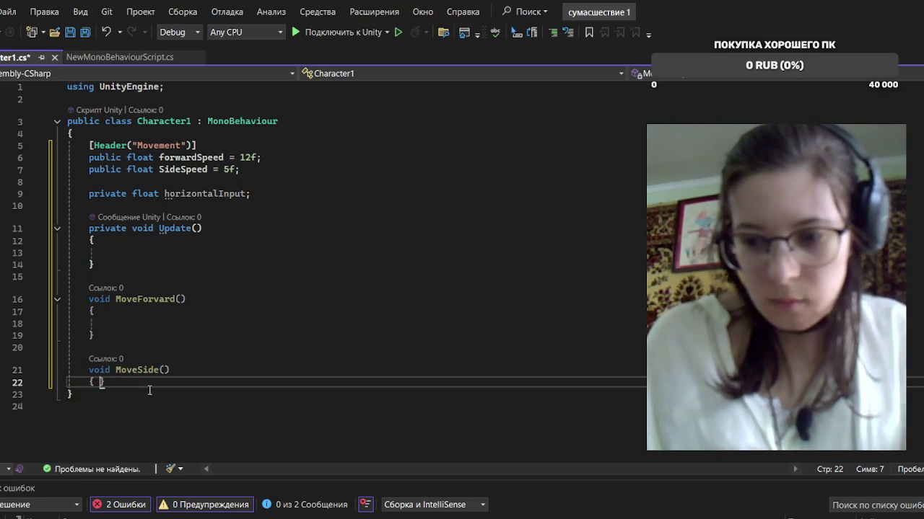
pyautogui.press('Return')
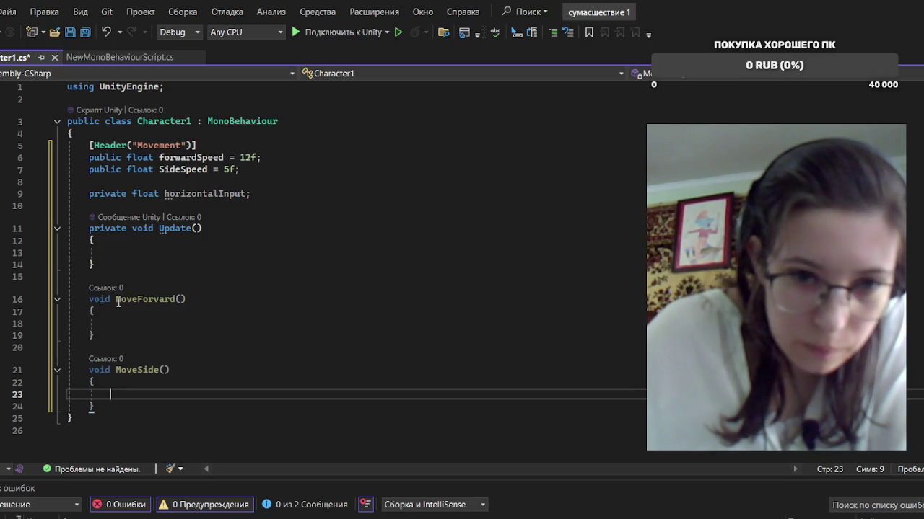
pyautogui.moveTo(116, 299); pyautogui.dragTo(187, 300)
pyautogui.hotkey('ctrl', 'c')
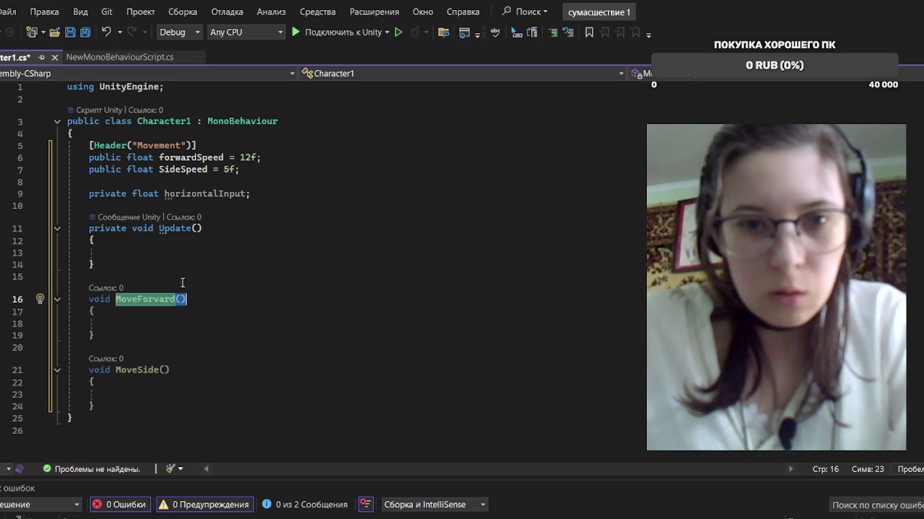
# Insert MoveForvard(); and MoveSide(); calls inside Update and save Character1.cs
pyautogui.click(142, 251)
pyautogui.hotkey('ctrl', 'v')
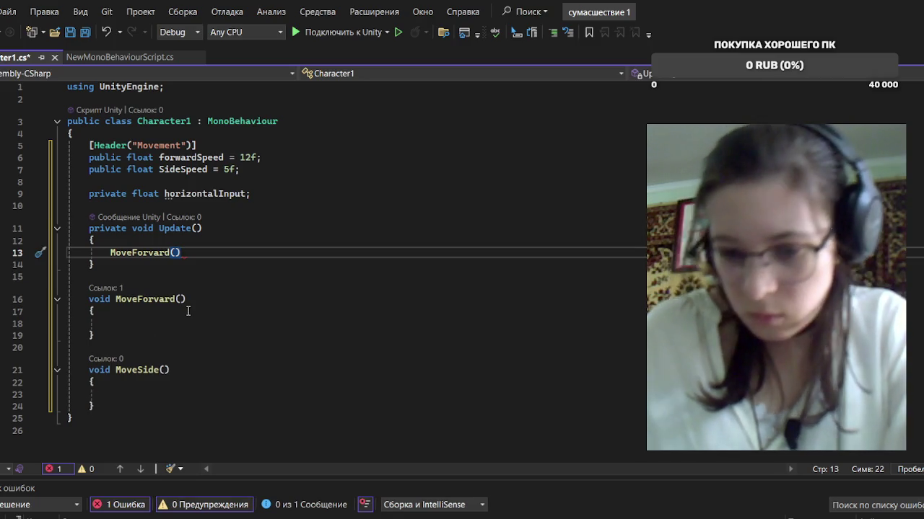
pyautogui.write(';')
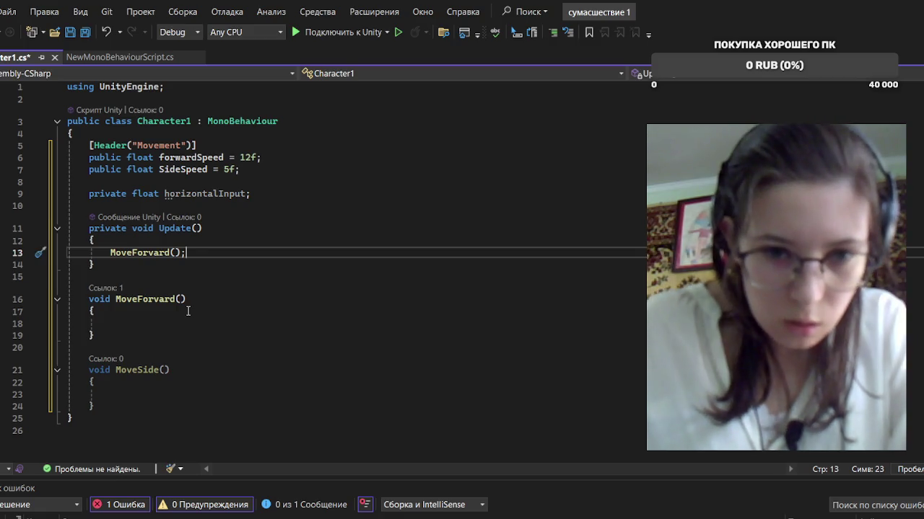
pyautogui.moveTo(116, 370); pyautogui.dragTo(179, 369)
pyautogui.hotkey('ctrl', 'c')
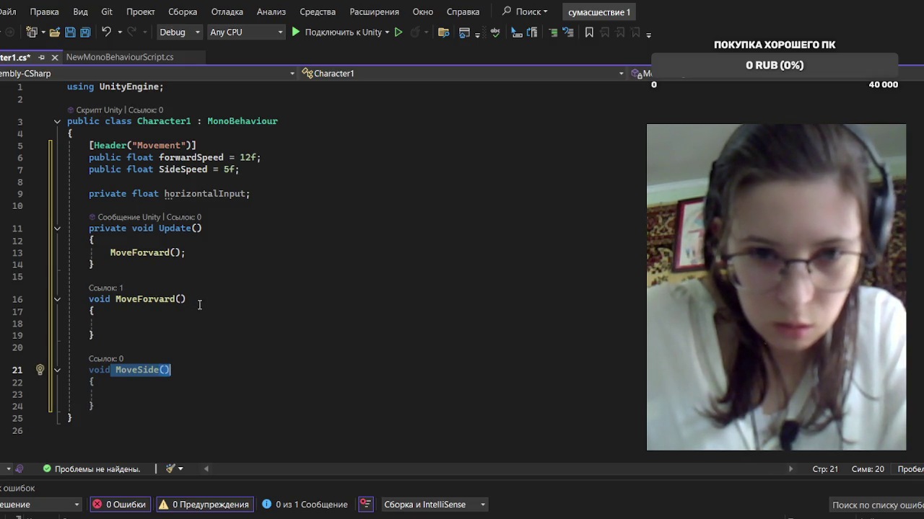
pyautogui.click(191, 253)
pyautogui.press('Return')
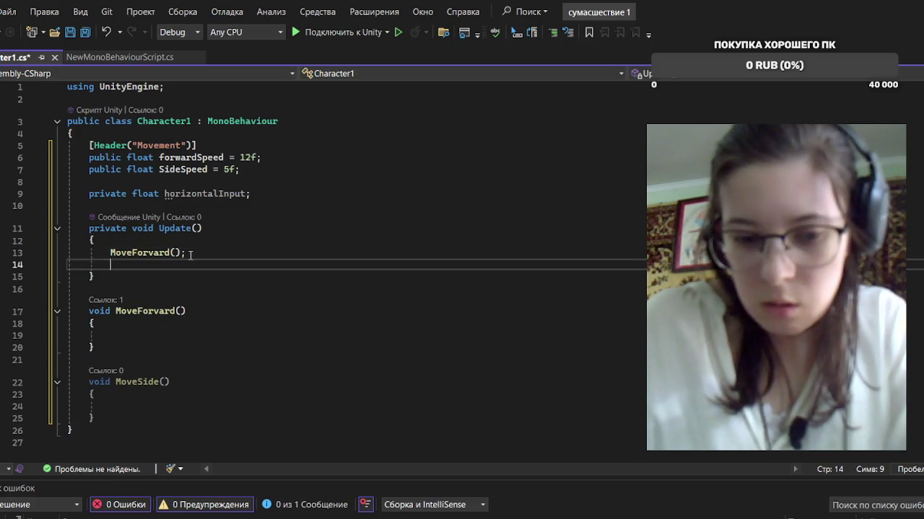
pyautogui.hotkey('ctrl', 'v')
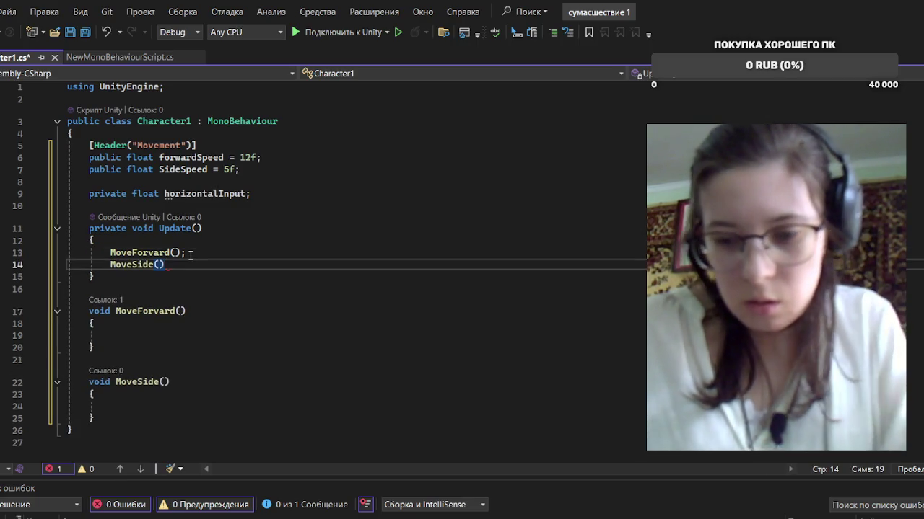
pyautogui.write(';')
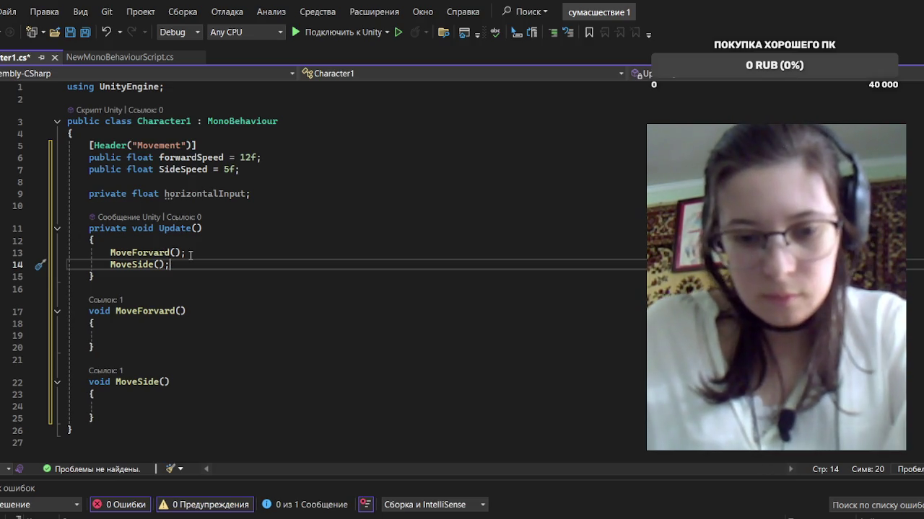
pyautogui.hotkey('ctrl', 's')
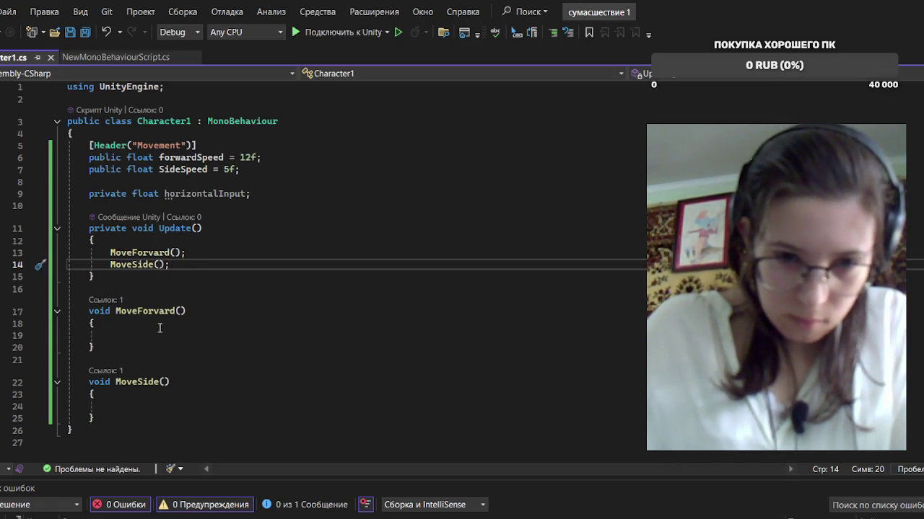
pyautogui.click(114, 336)
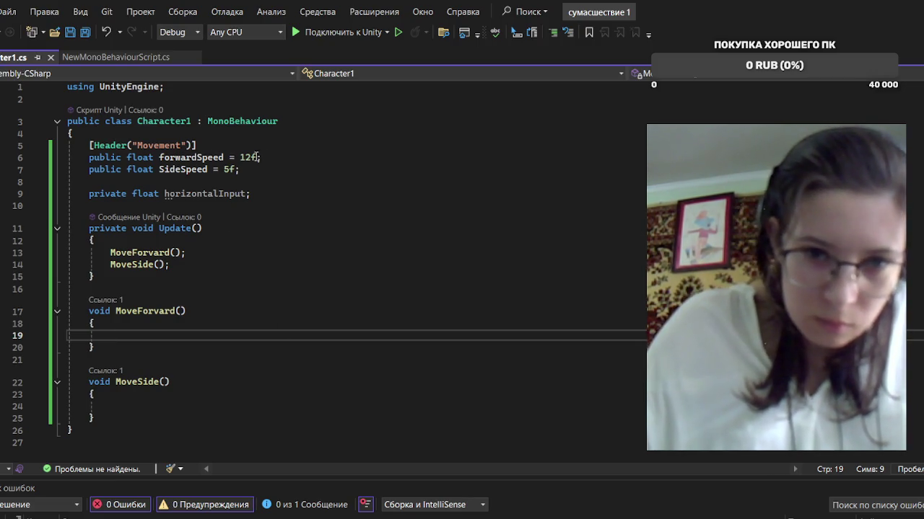
# Append the comment //скорость бега to the forwardSpeed = 12f; line
pyautogui.click(266, 156)
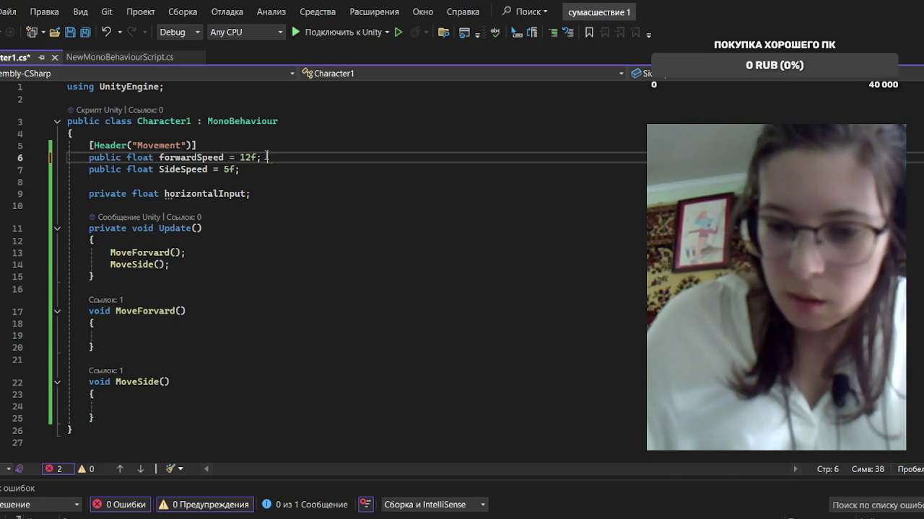
pyautogui.write('//')
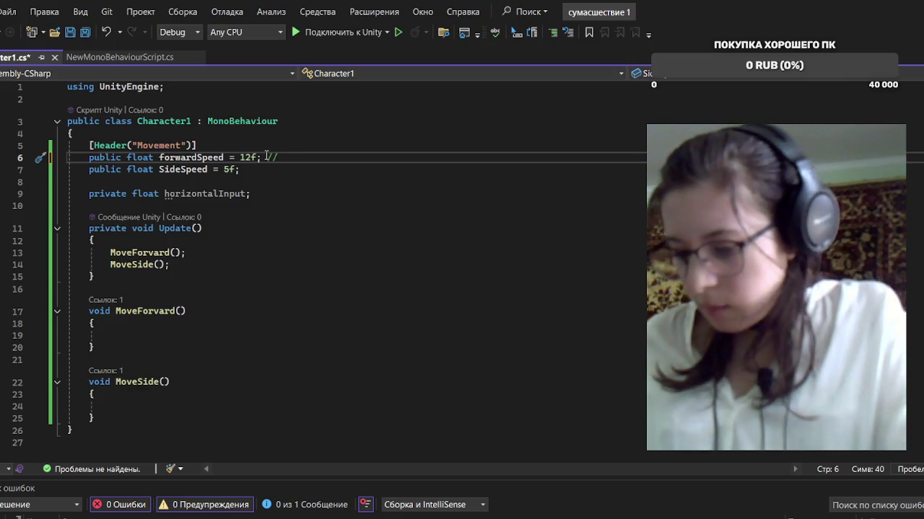
pyautogui.write('c')
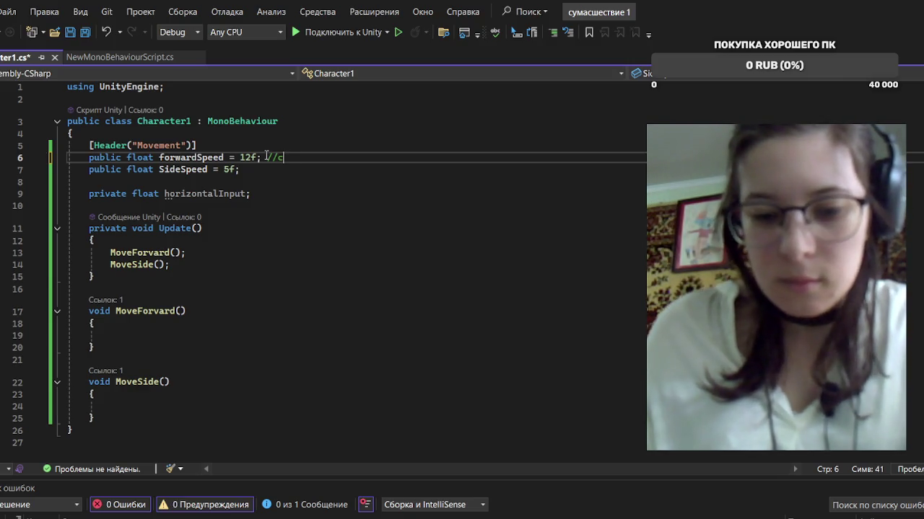
pyautogui.write('rjhjcnm')
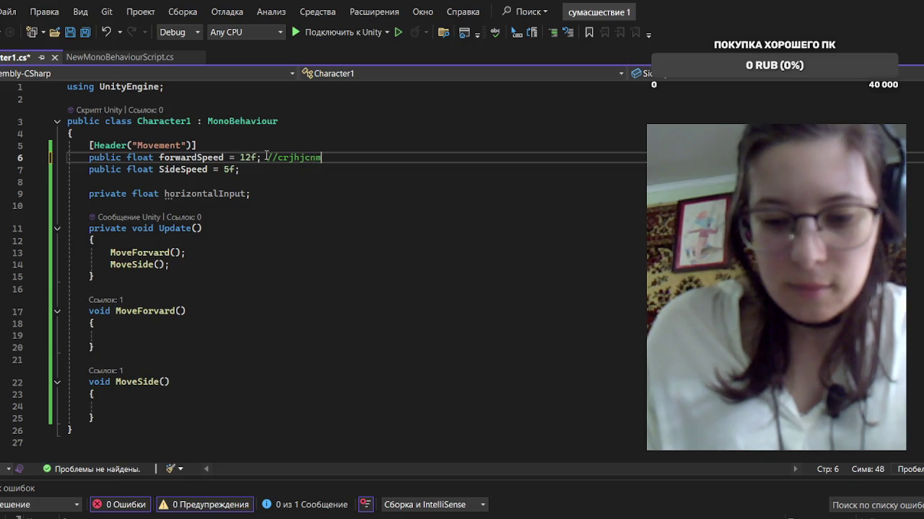
pyautogui.write(' ,tuf')
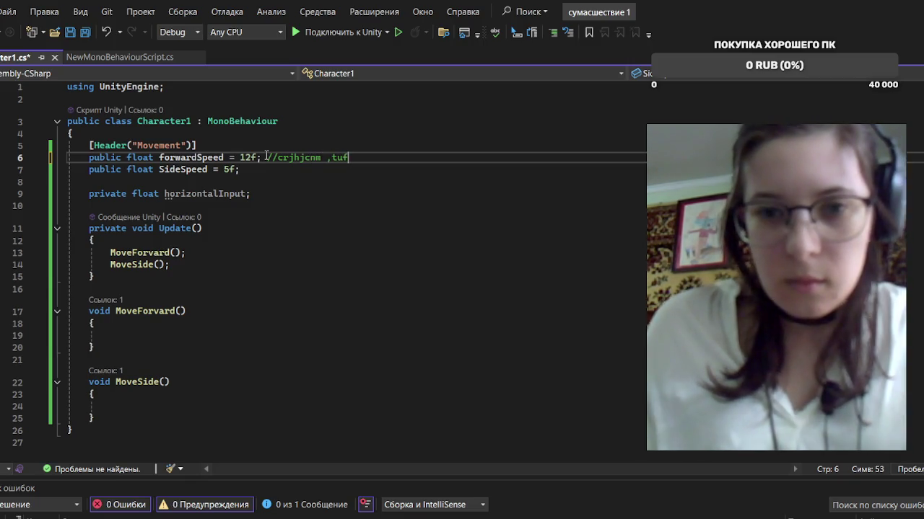
pyautogui.press('BackSpace')
pyautogui.press('BackSpace')
pyautogui.press('BackSpace')
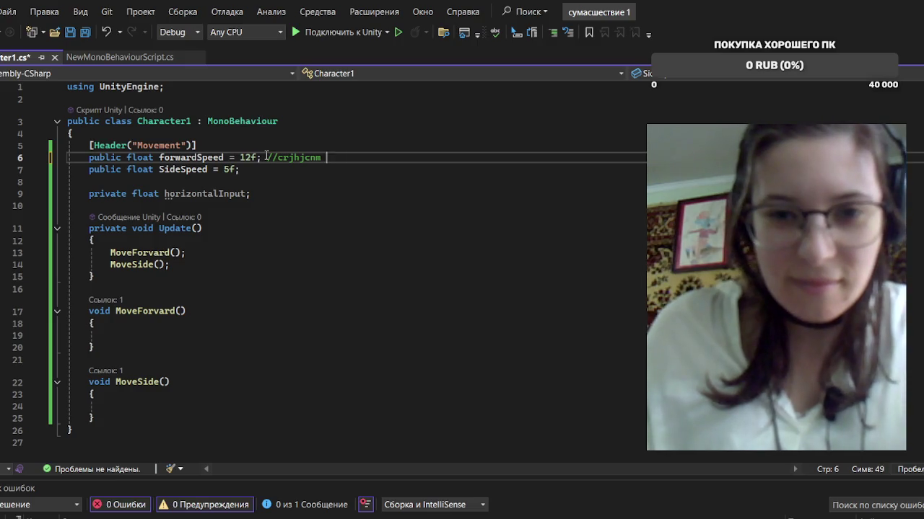
pyautogui.press('BackSpace')
pyautogui.press('BackSpace')
pyautogui.press('BackSpace')
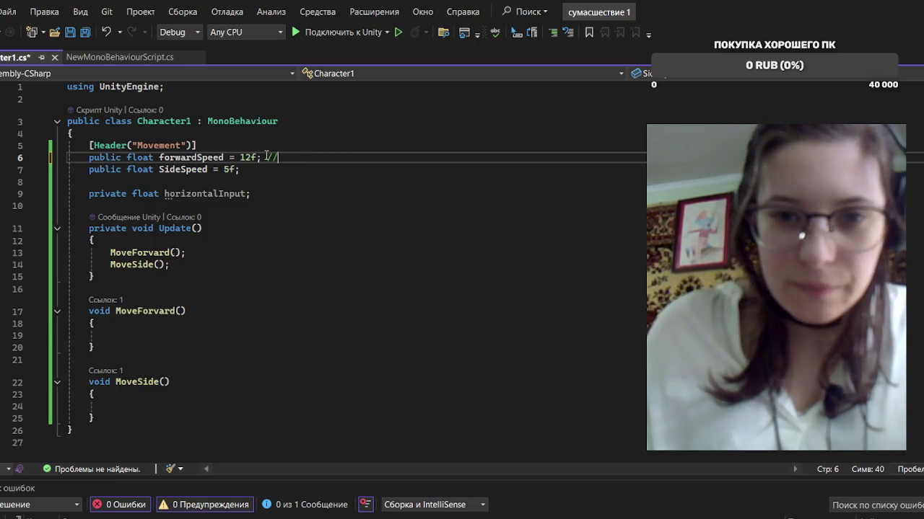
pyautogui.write('скл')
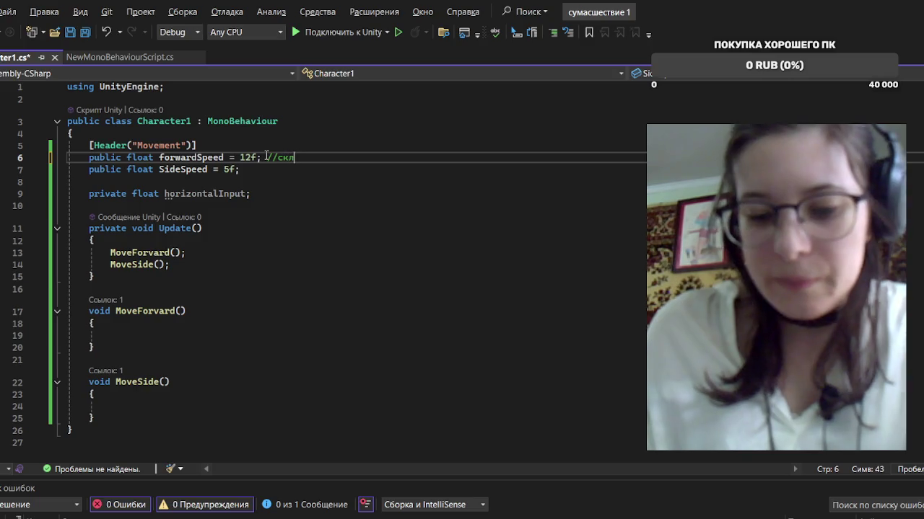
pyautogui.press('BackSpace')
pyautogui.write('орость ')
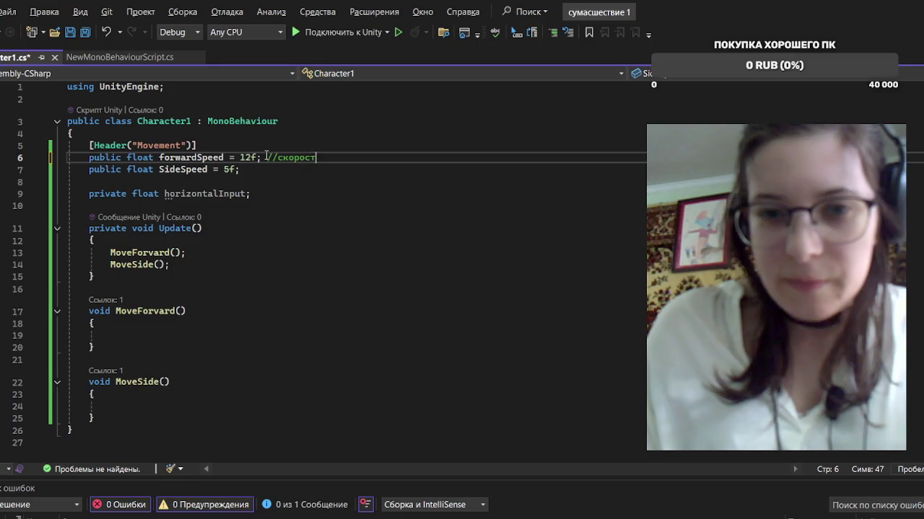
pyautogui.write('бега')
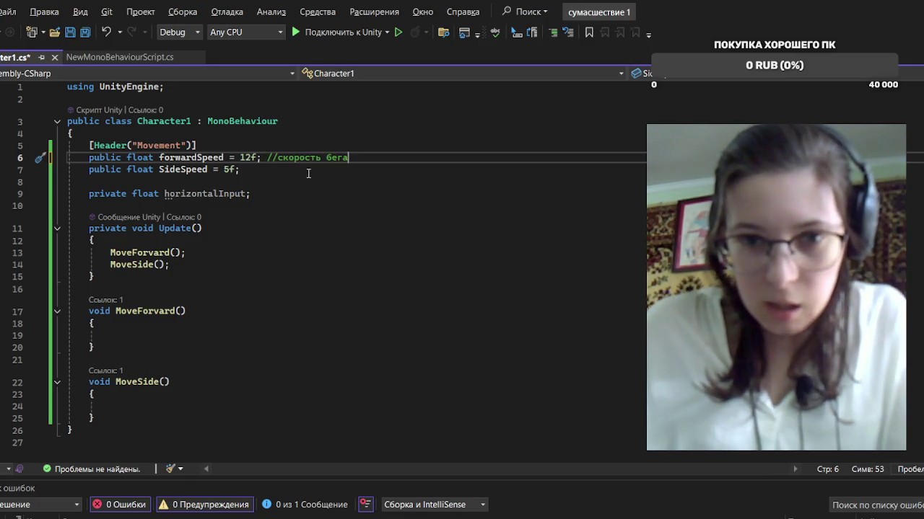
pyautogui.click(303, 169)
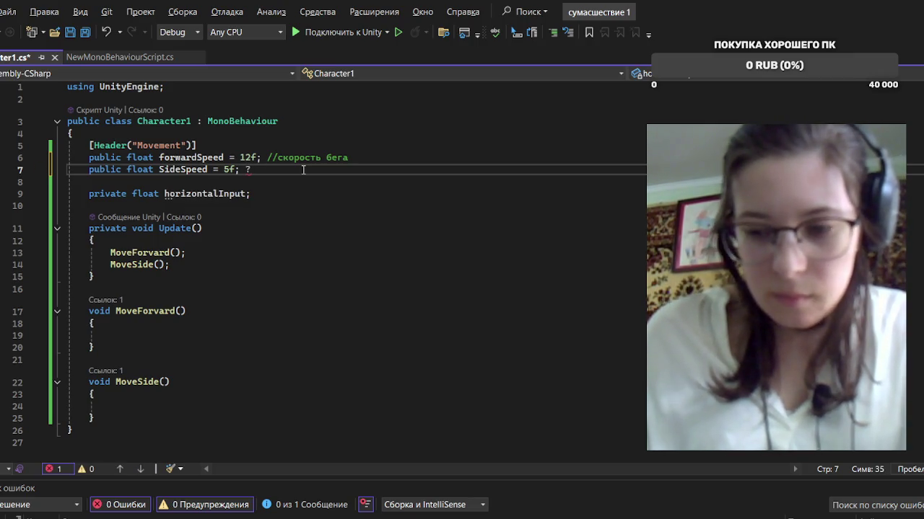
# Append the comment //скорость поворота to the SideSpeed = 5f; line
pyautogui.write('//')
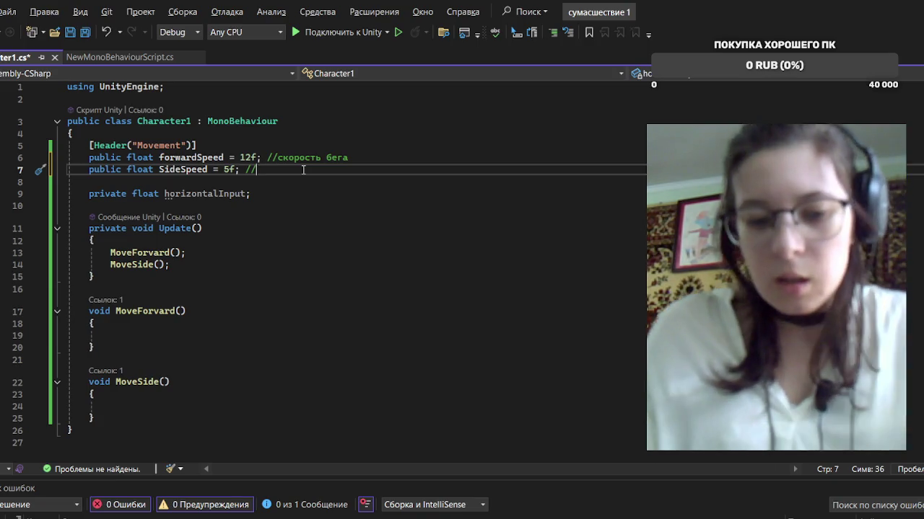
pyautogui.write('скорость по')
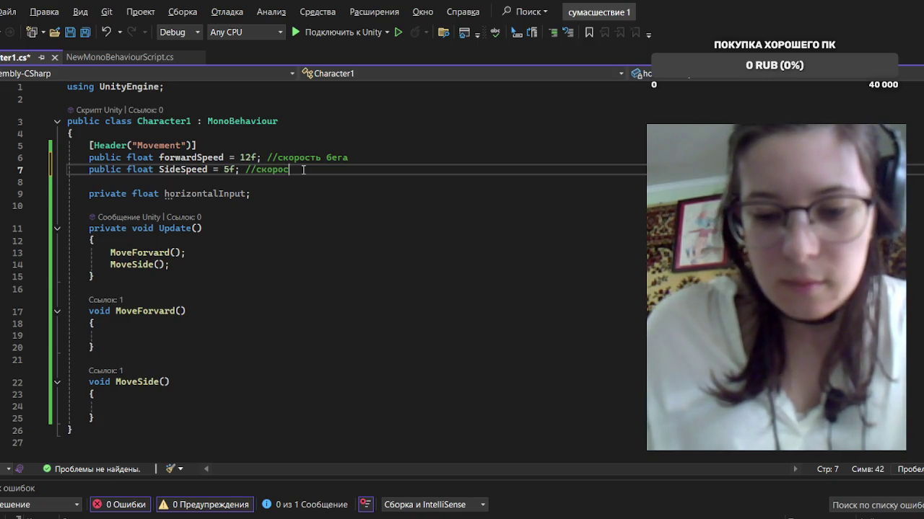
pyautogui.write('ворота')
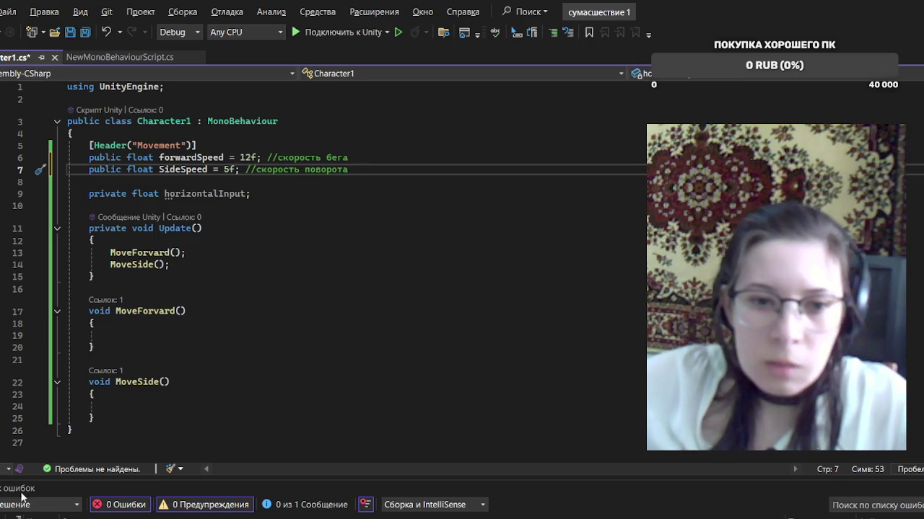
pyautogui.click(172, 336)
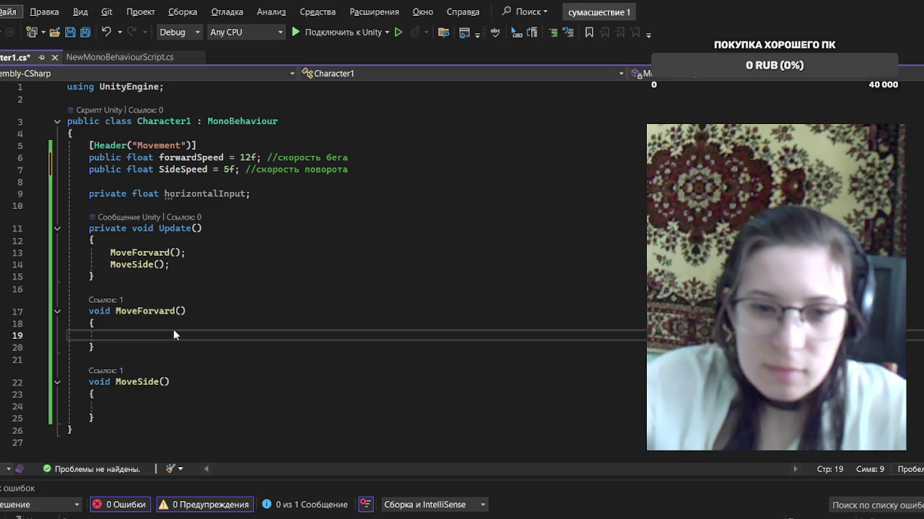
# Write transform.Translate(Vector3.forward * forwardSpeed * Time.deltaTime); in MoveForvard
pyautogui.write('t')
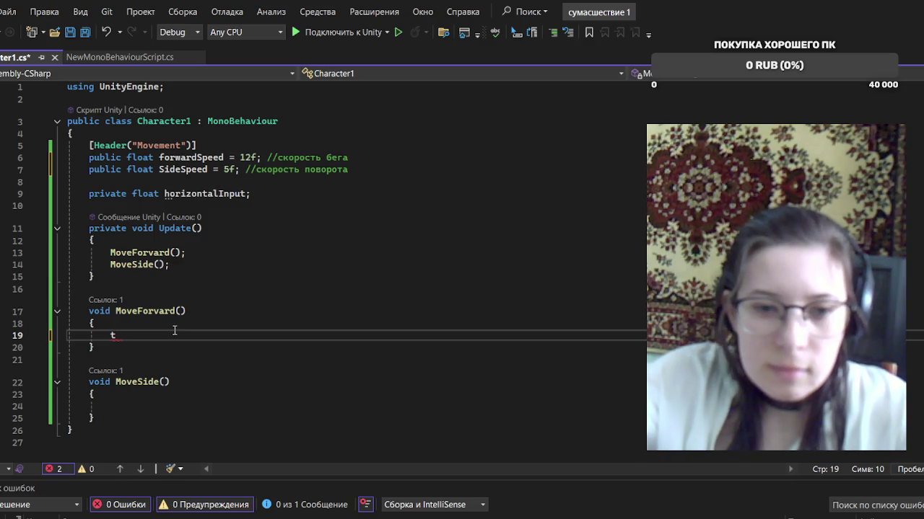
pyautogui.write('ra')
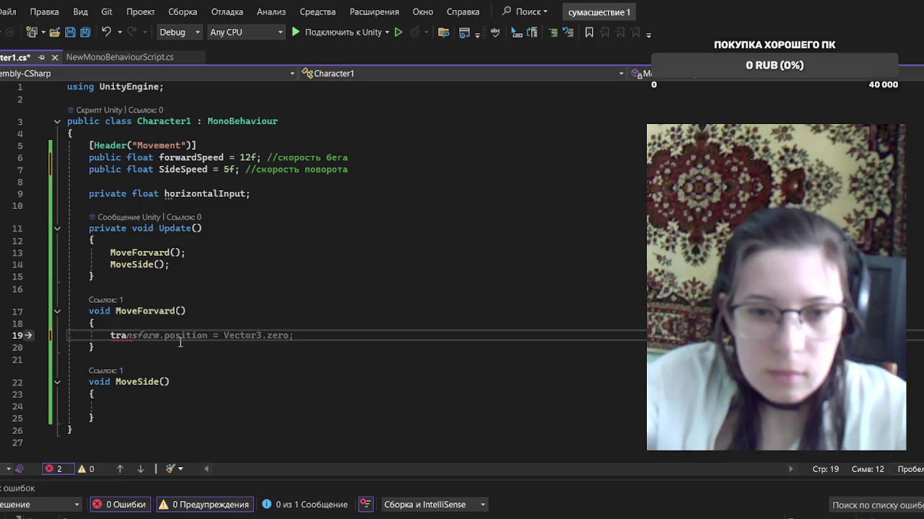
pyautogui.write('nsform')
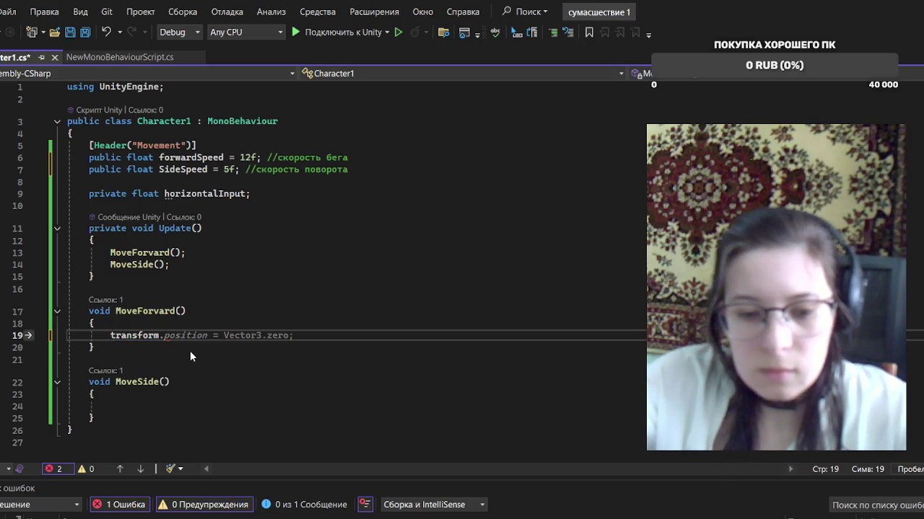
pyautogui.write('.Tr')
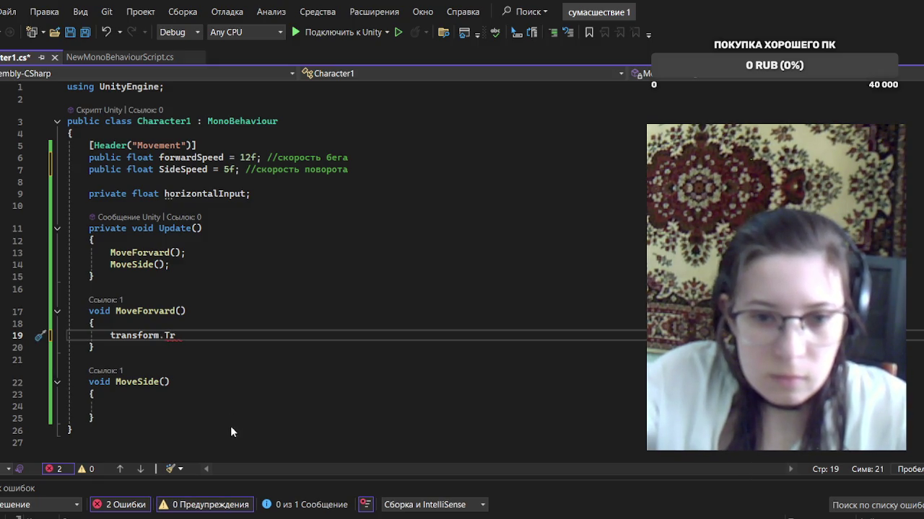
pyautogui.write('anslate')
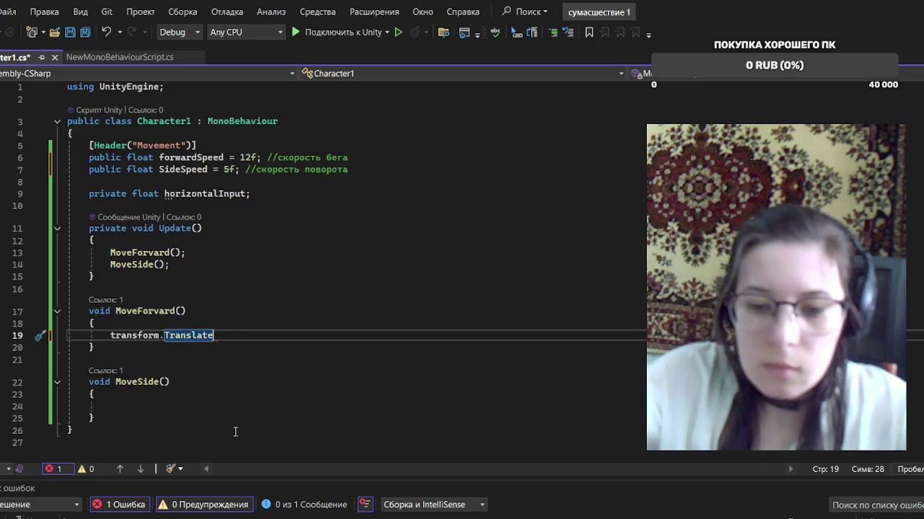
pyautogui.write('(V')
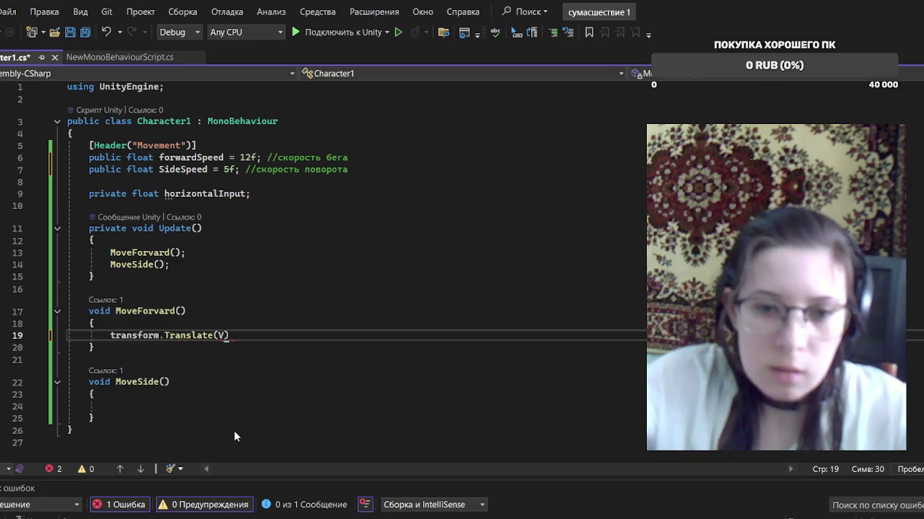
pyautogui.write('ector3')
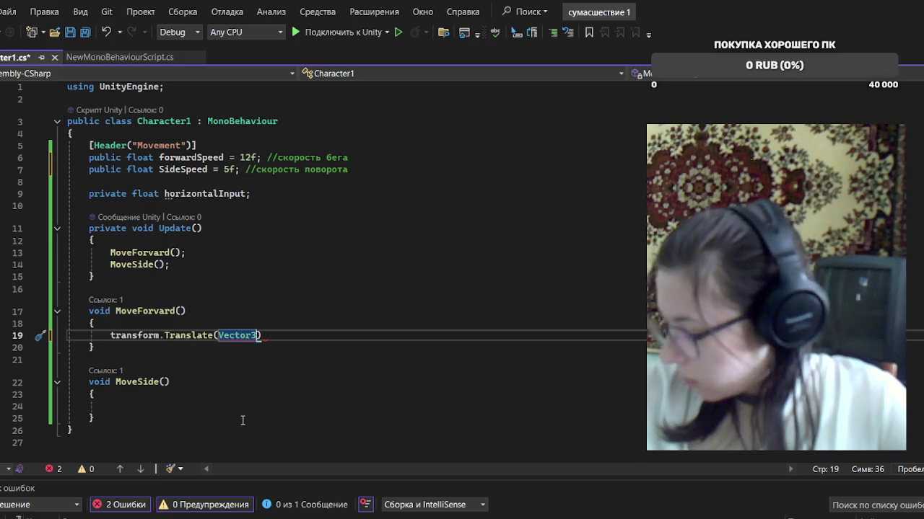
pyautogui.write('fo')
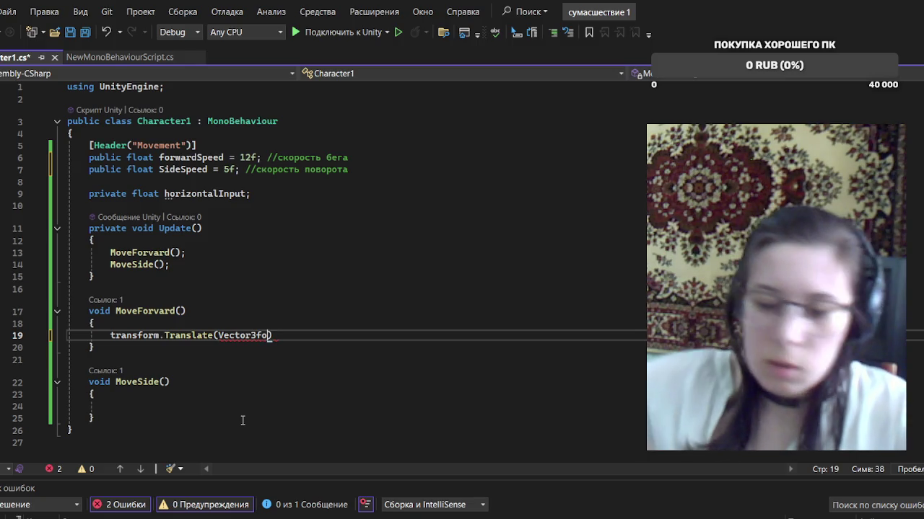
pyautogui.press('BackSpace')
pyautogui.press('BackSpace')
pyautogui.write('.fo')
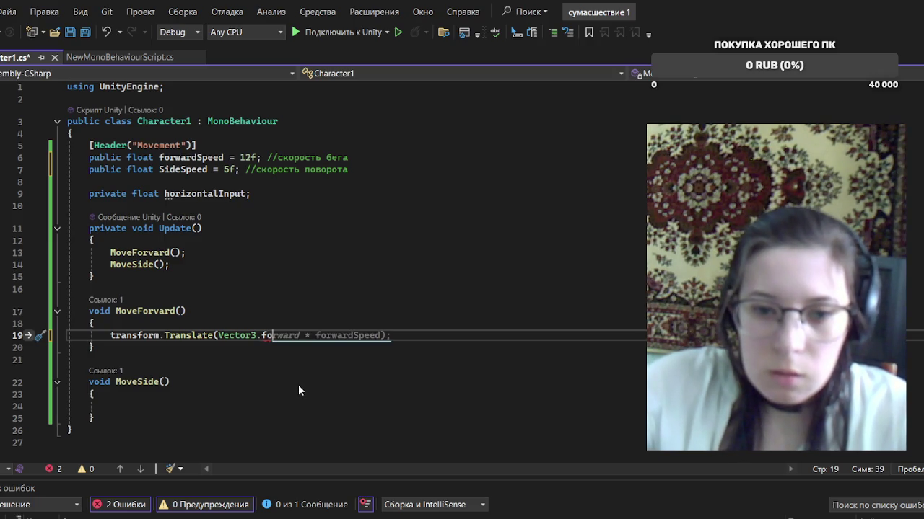
pyautogui.write('rward')
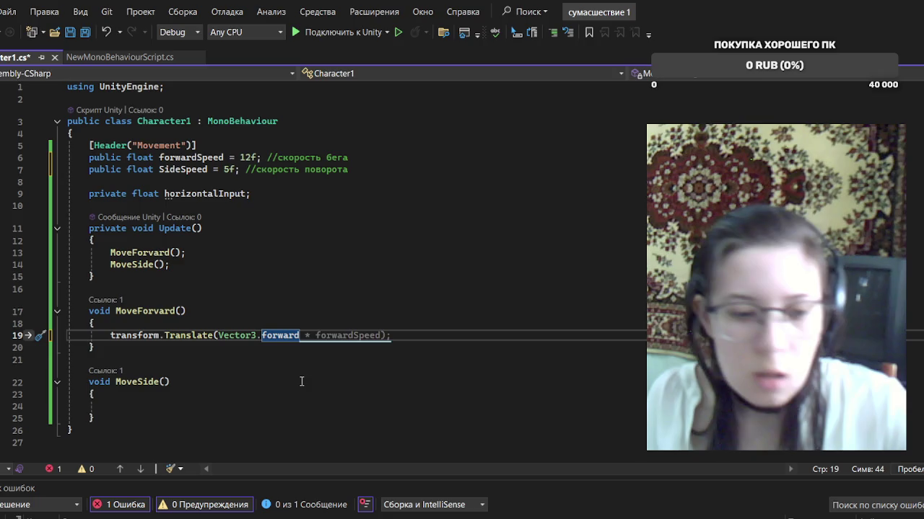
pyautogui.press('Tab')
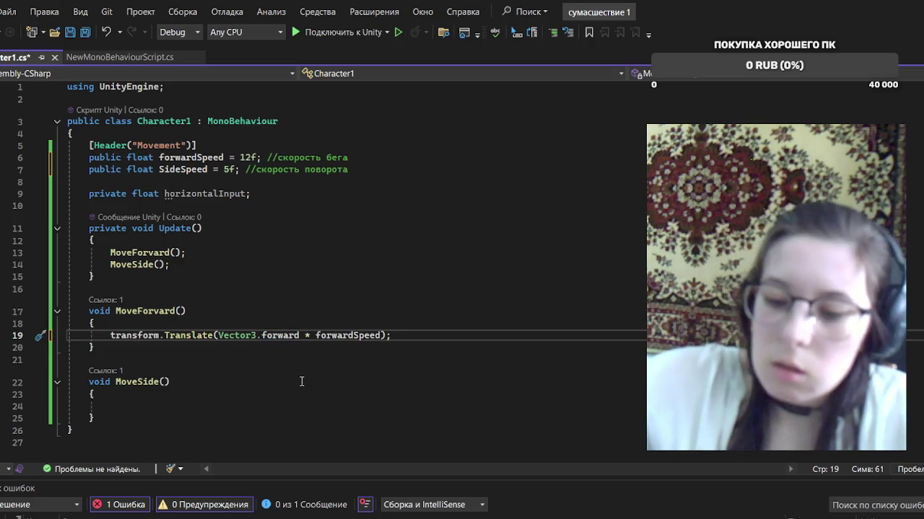
pyautogui.press('Left')
pyautogui.press('Left')
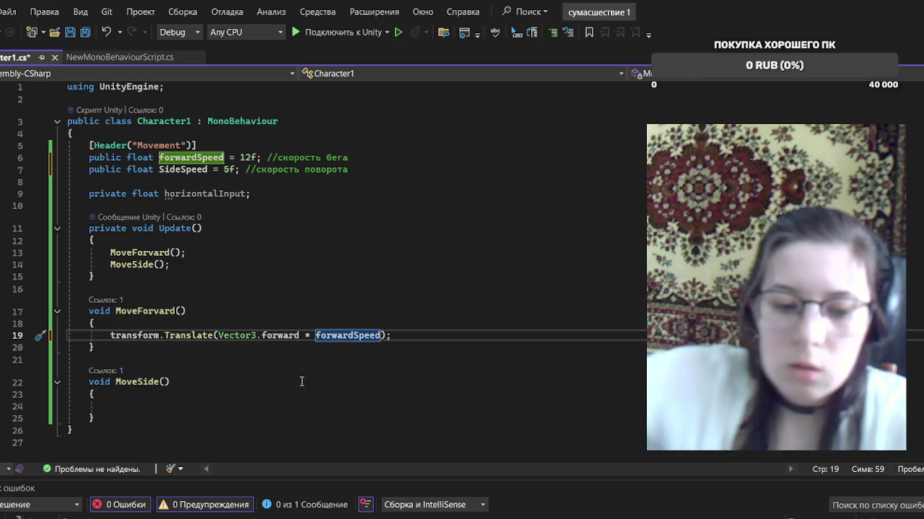
pyautogui.write('*')
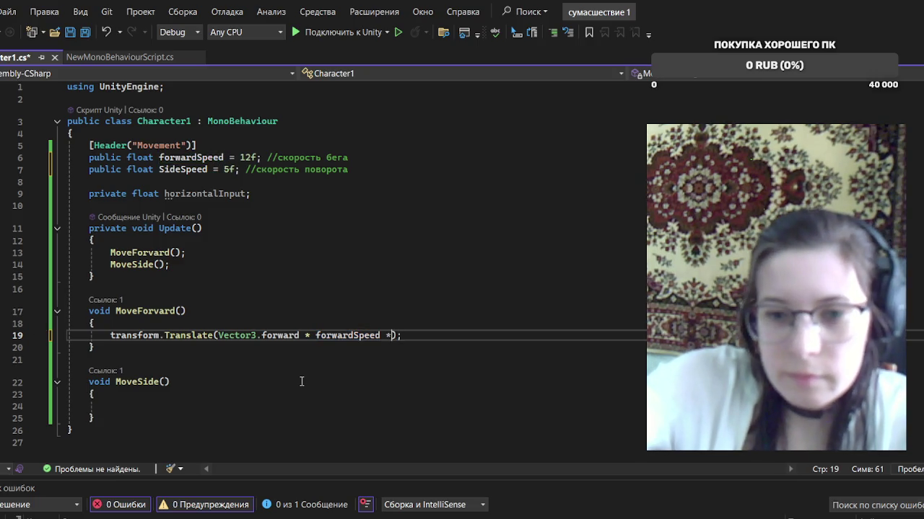
pyautogui.write(' T')
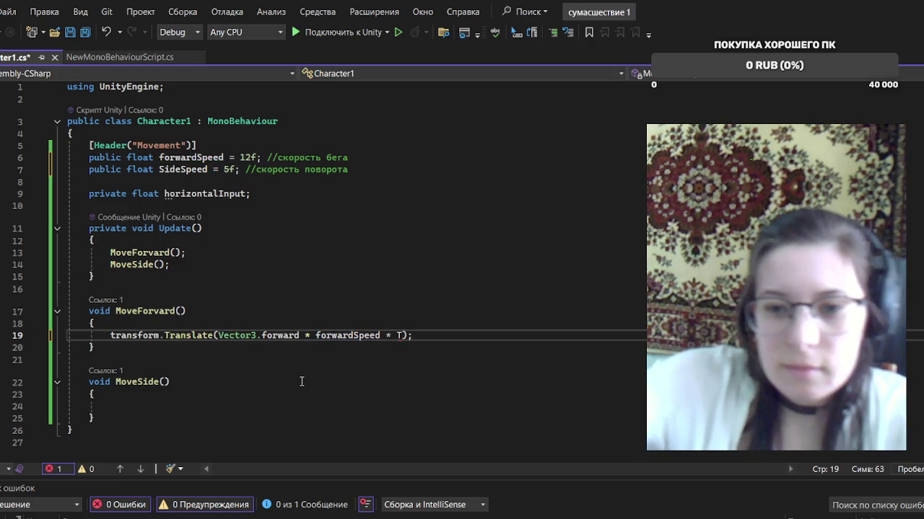
pyautogui.write('i')
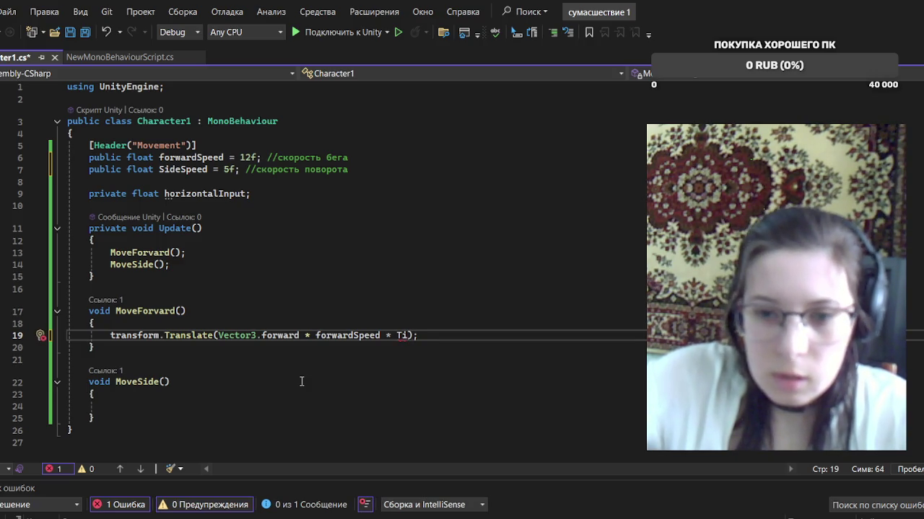
pyautogui.write('me')
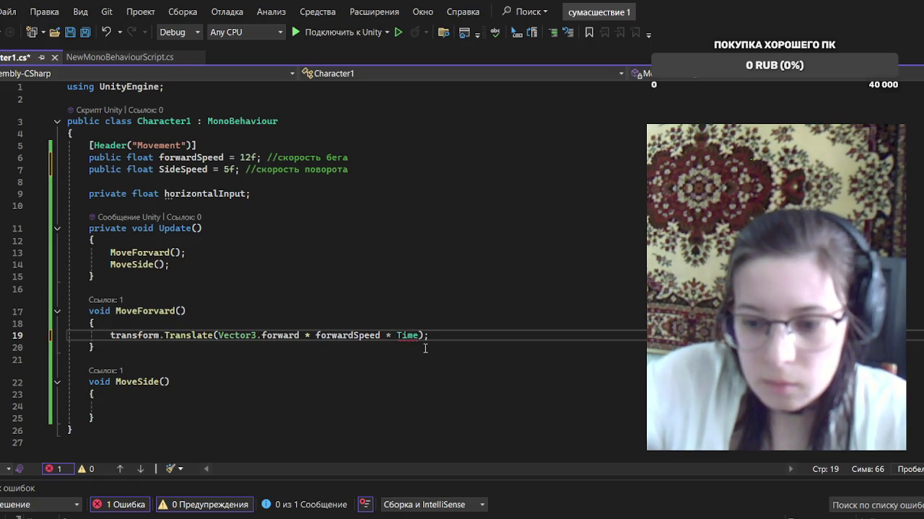
pyautogui.write('.')
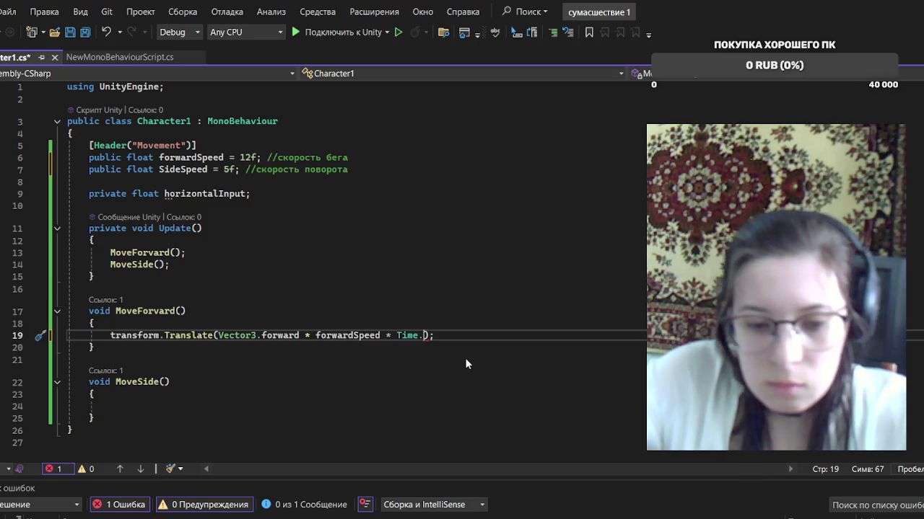
pyautogui.write('d')
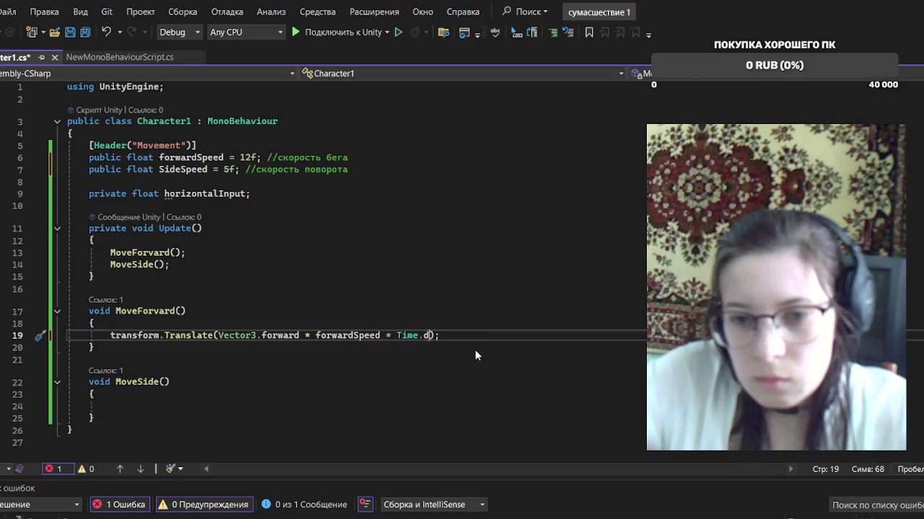
pyautogui.press('Tab')
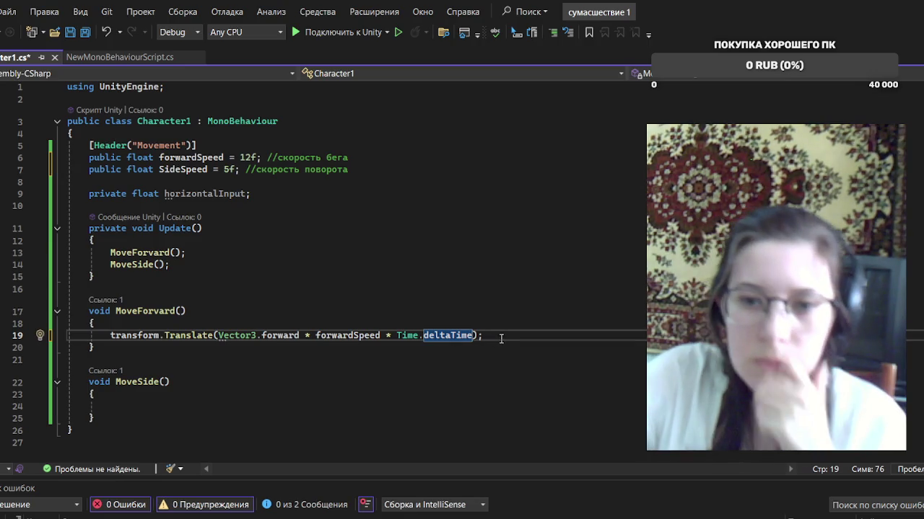
pyautogui.click(504, 337)
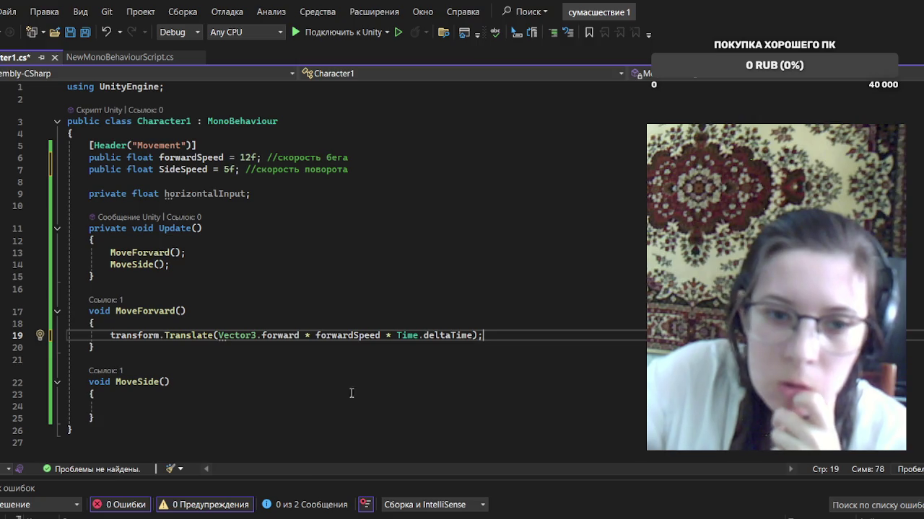
pyautogui.click(246, 408)
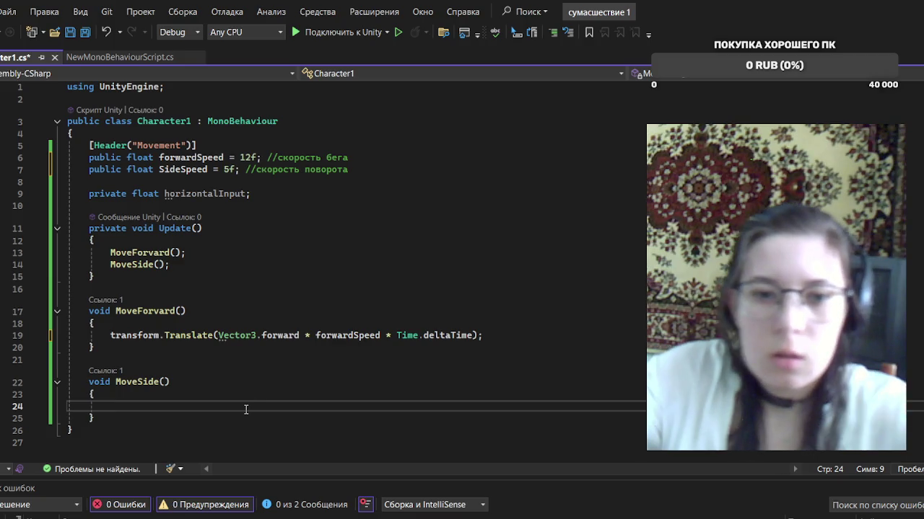
pyautogui.click(242, 254)
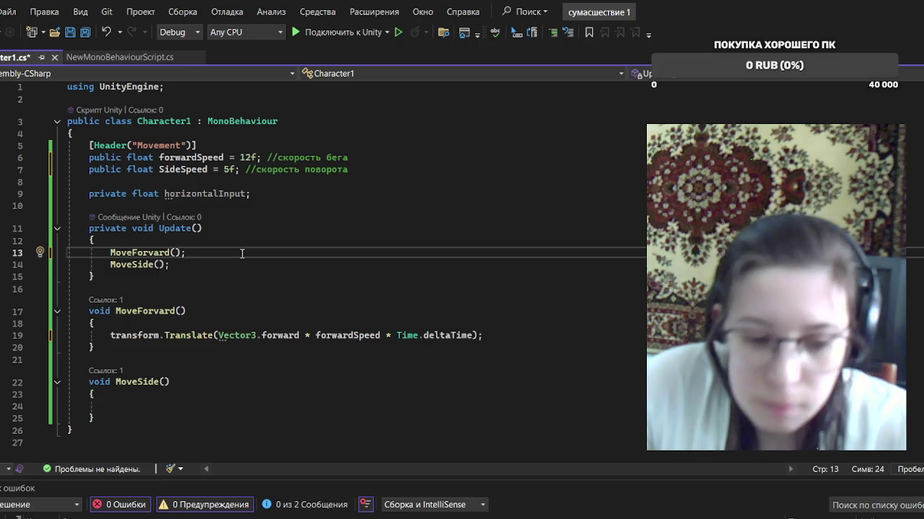
# Add comments: //авто бег after MoveForward() and //управление играком after MoveSide()
pyautogui.write('//')
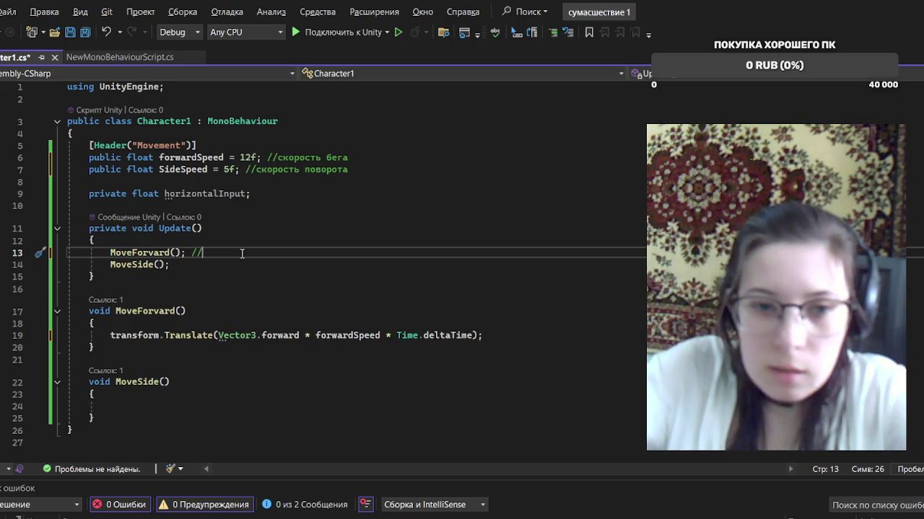
pyautogui.write('a')
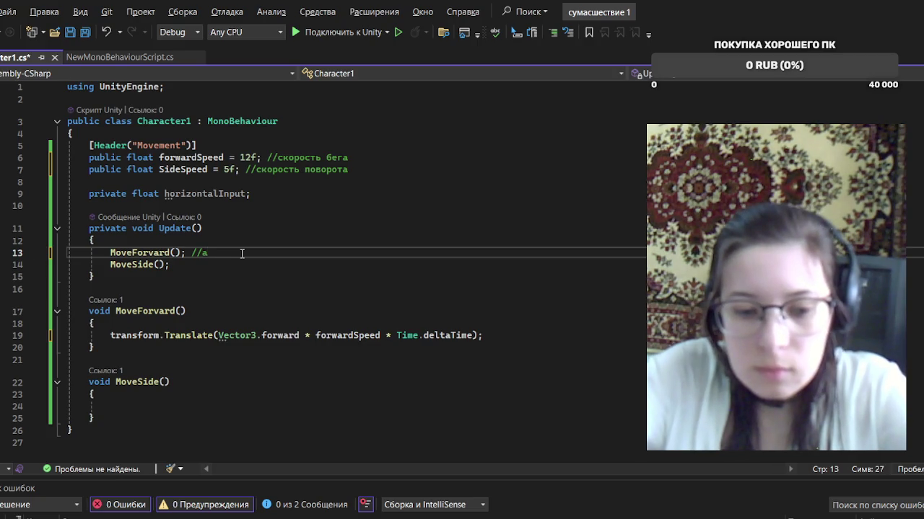
pyautogui.write('вто ')
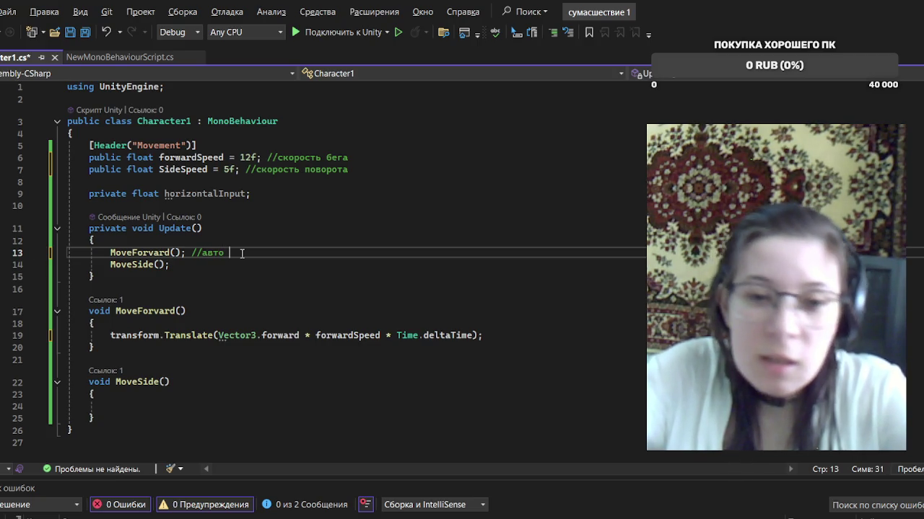
pyautogui.write('бег')
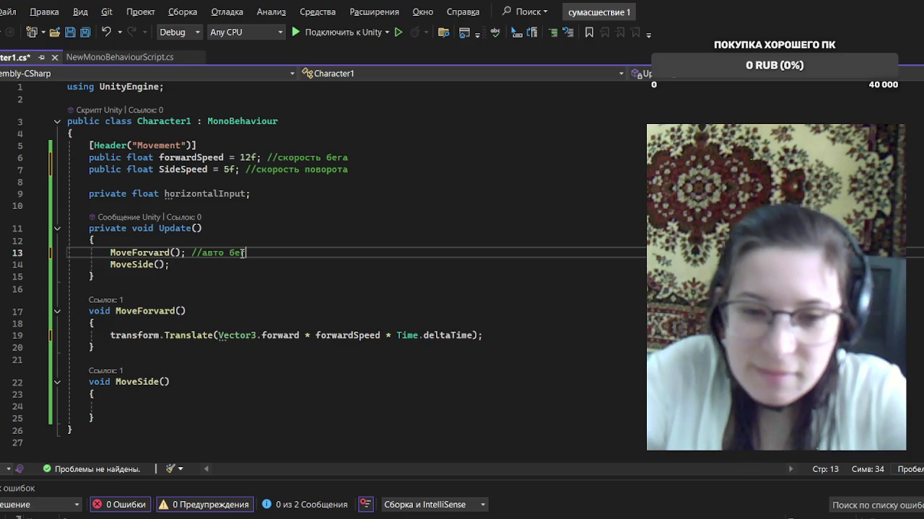
pyautogui.click(251, 267)
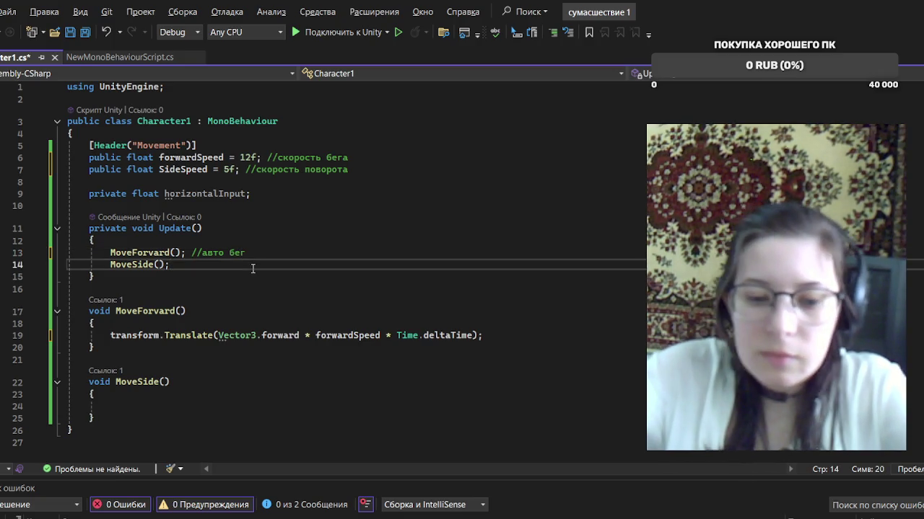
pyautogui.write(' /\\')
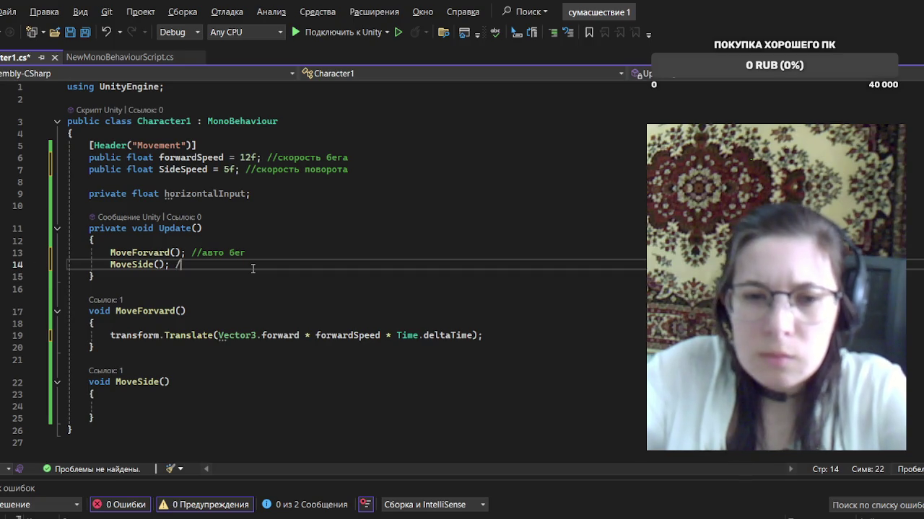
pyautogui.press('BackSpace')
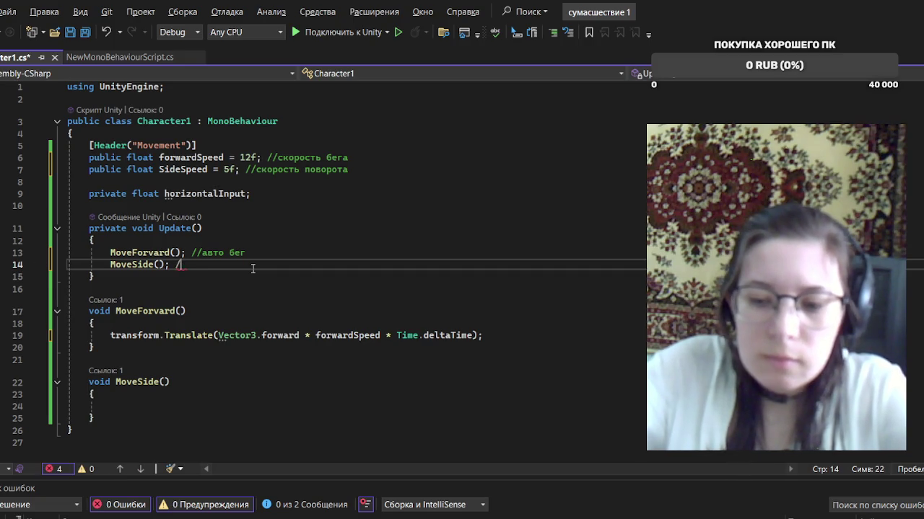
pyautogui.write('/')
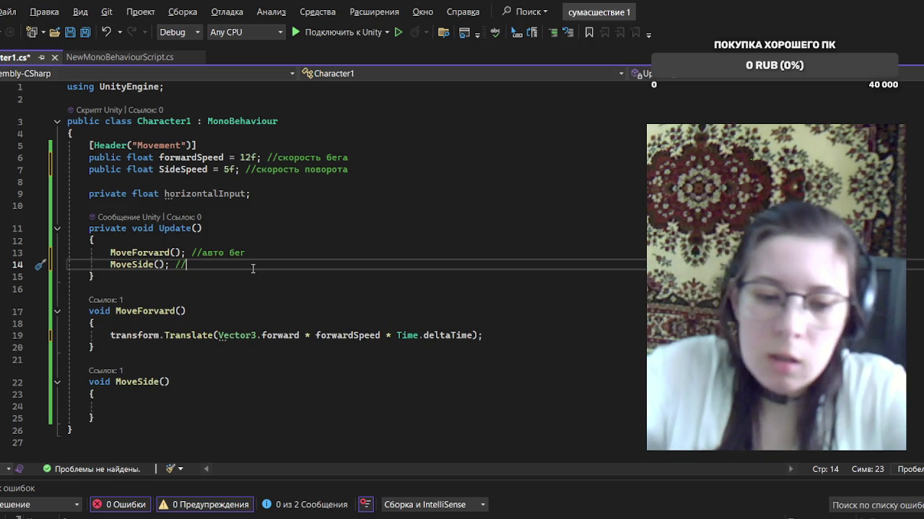
pyautogui.write('у')
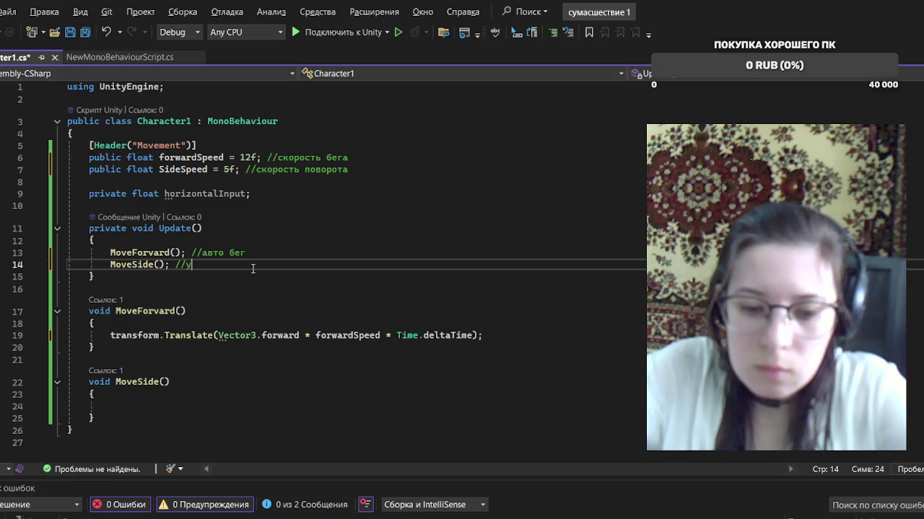
pyautogui.write('правл')
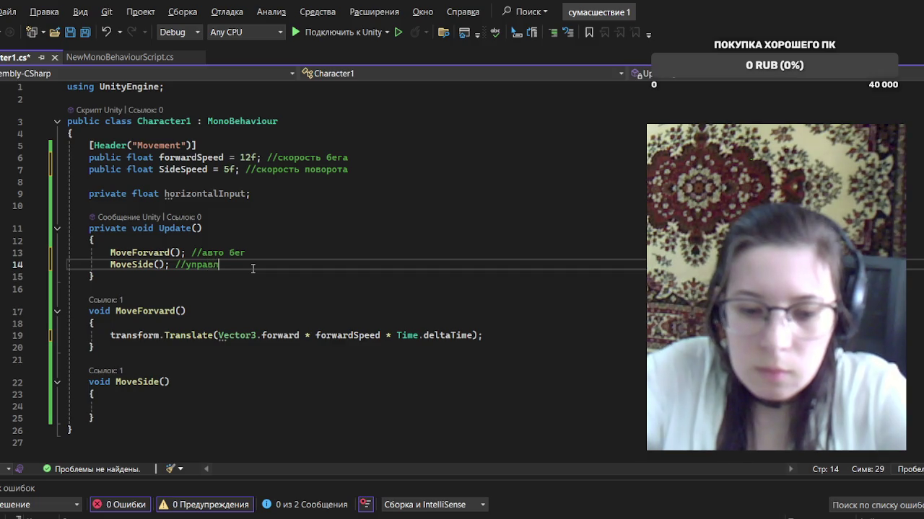
pyautogui.write('ение играком')
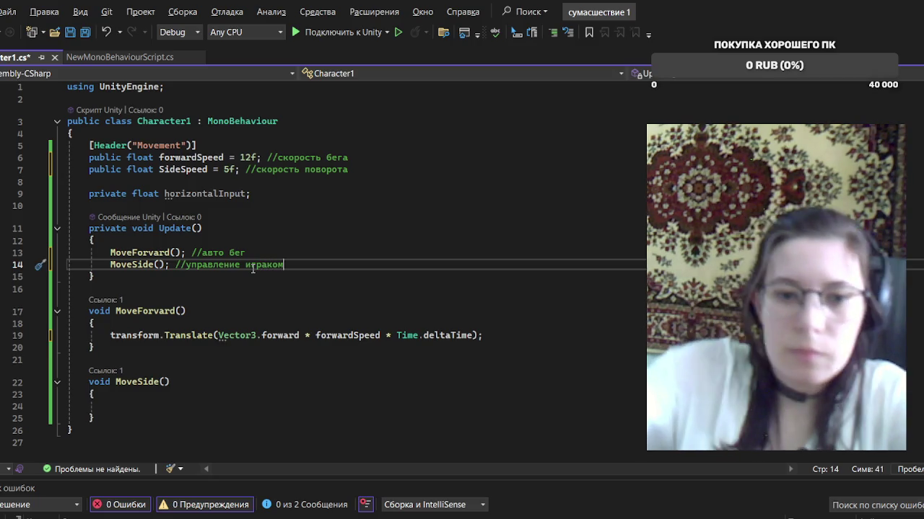
pyautogui.click(205, 404)
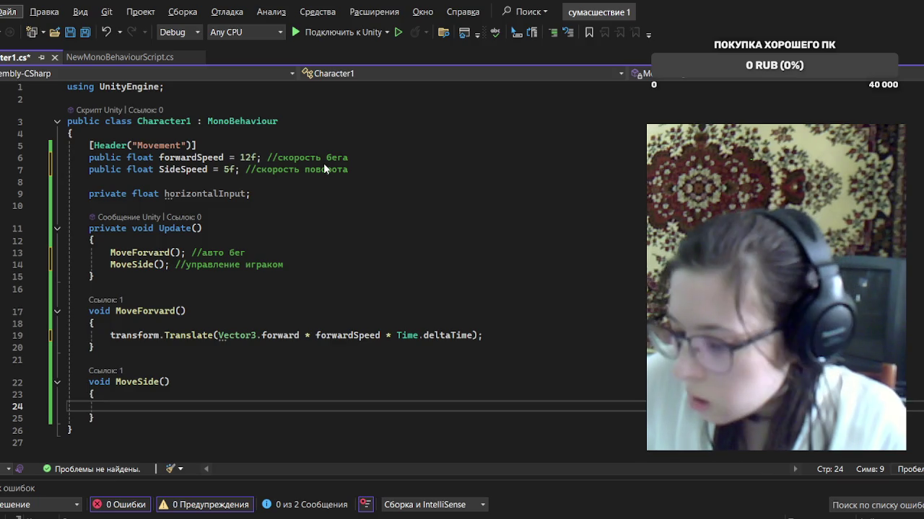
pyautogui.click(207, 401)
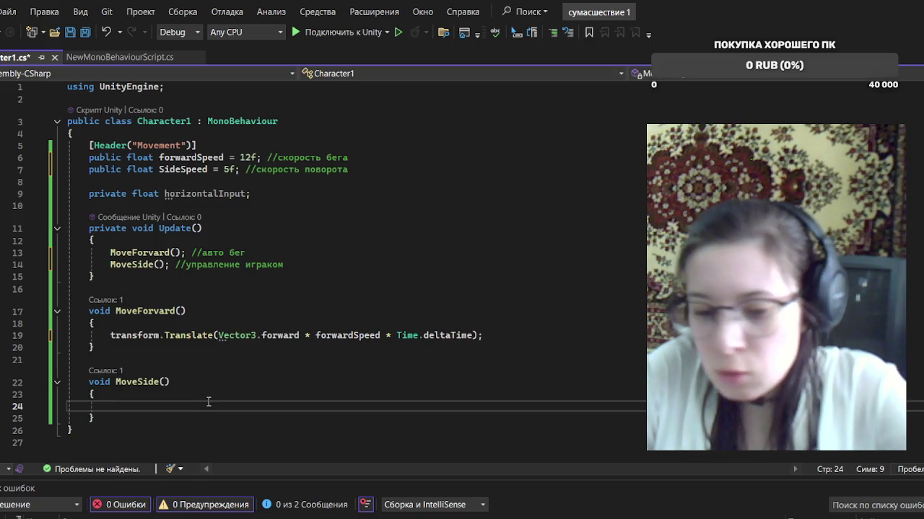
# In MoveSide, write horizontalInput = Input.GetAxis("Horizontal"); and open a new line below
pyautogui.write('ho')
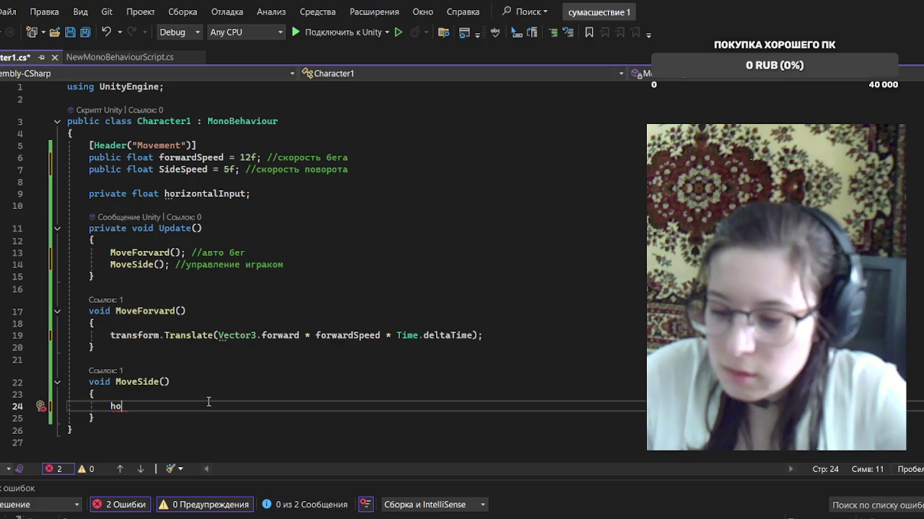
pyautogui.write('rizontalInput = ')
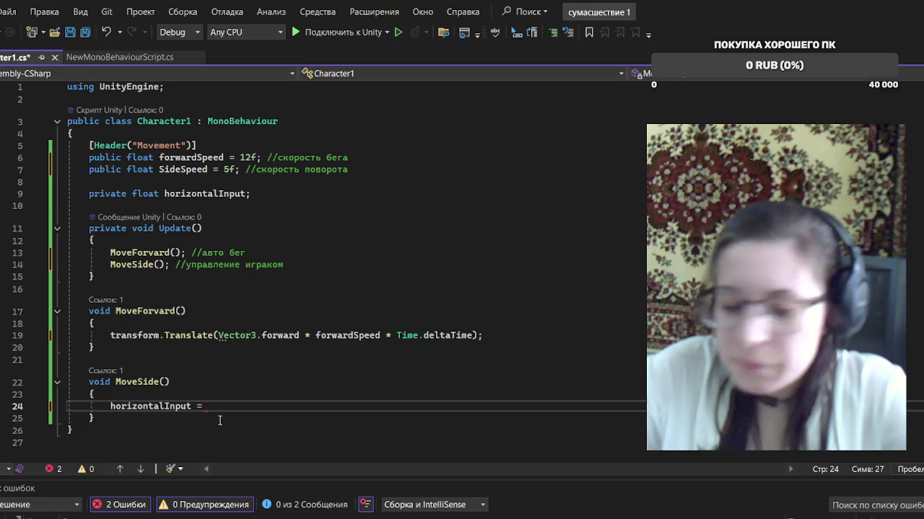
pyautogui.write('I')
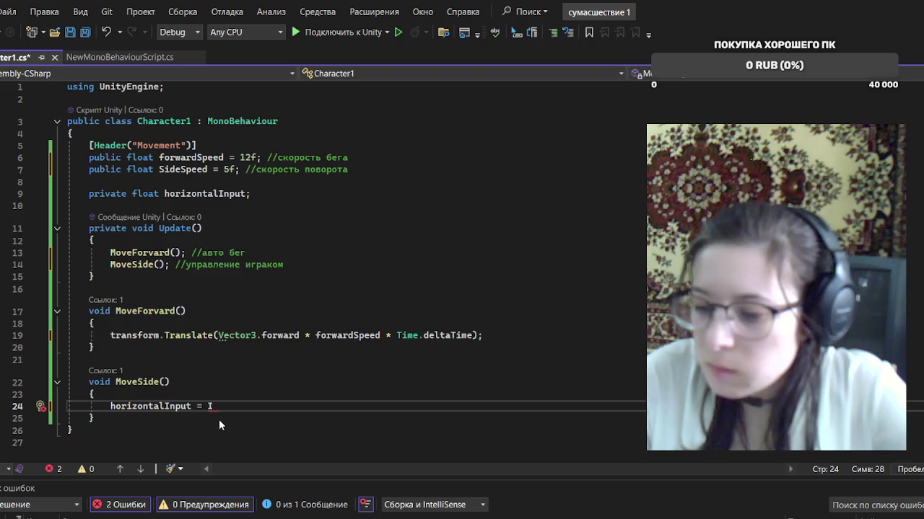
pyautogui.write('n')
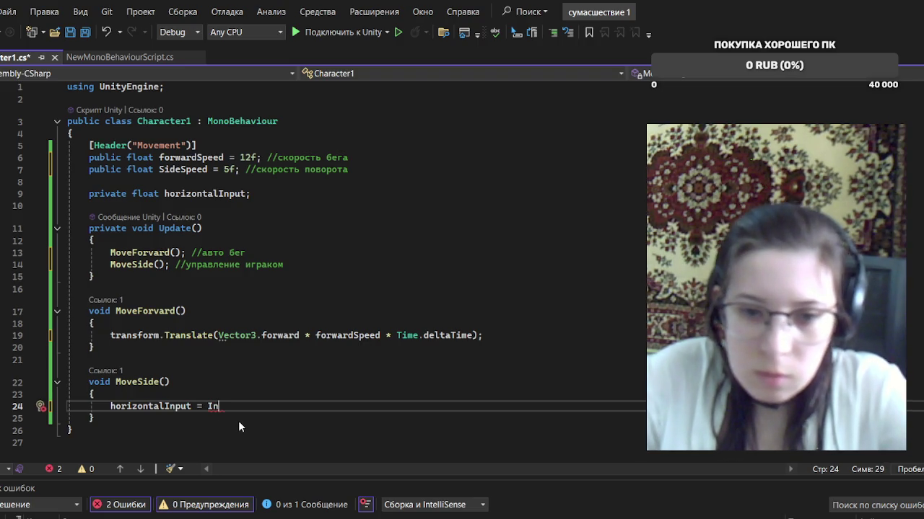
pyautogui.write('put.')
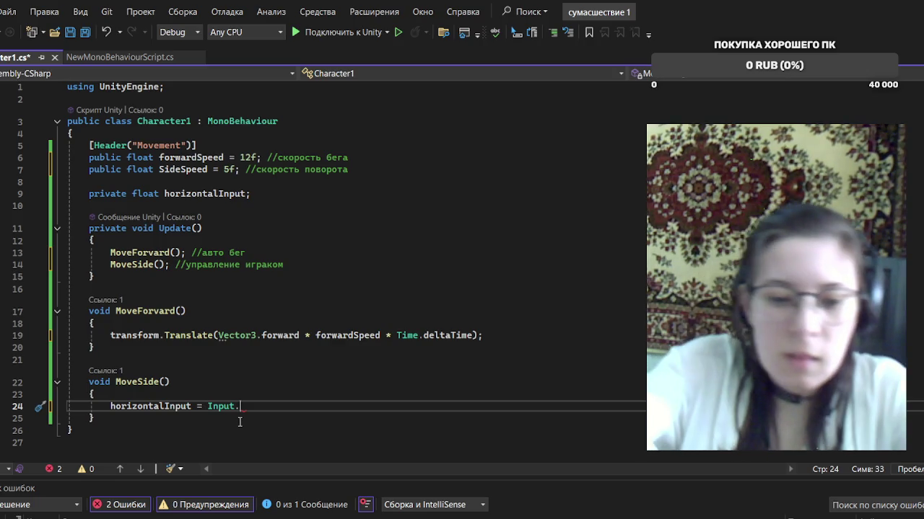
pyautogui.write('G')
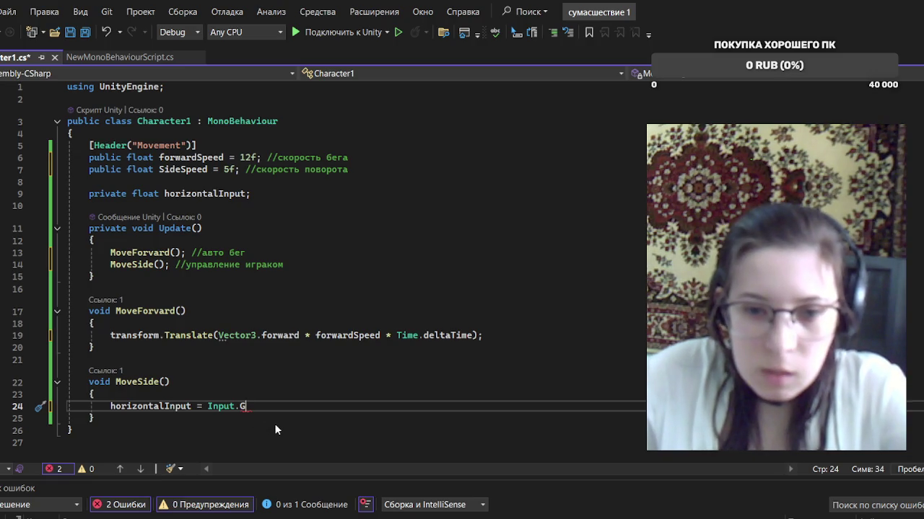
pyautogui.write('etAxis')
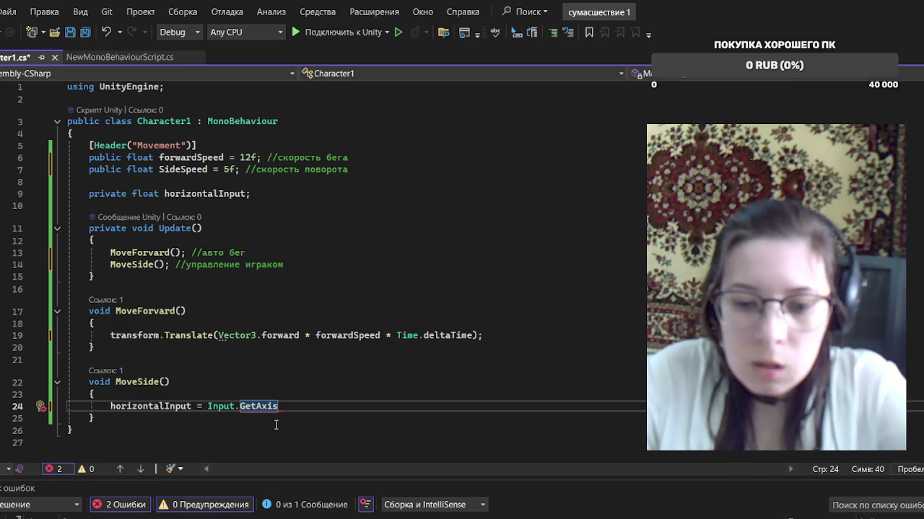
pyautogui.write('(')
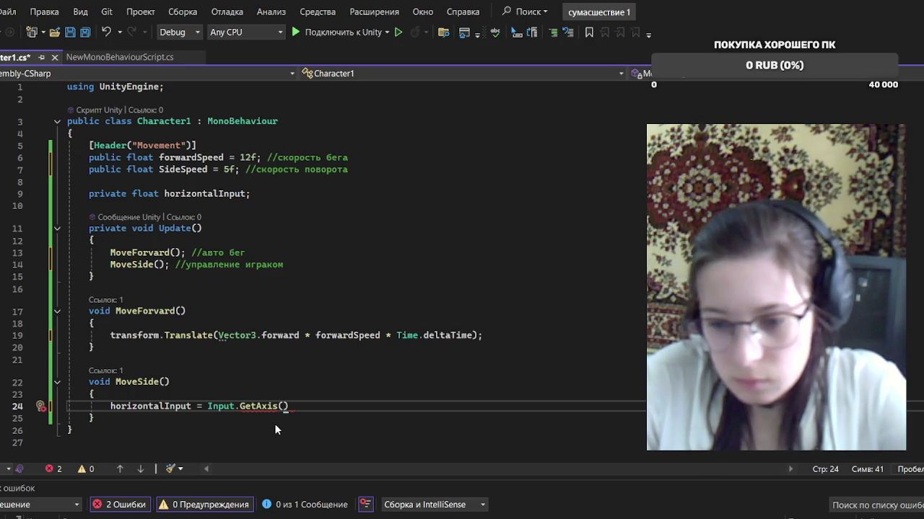
pyautogui.write('"')
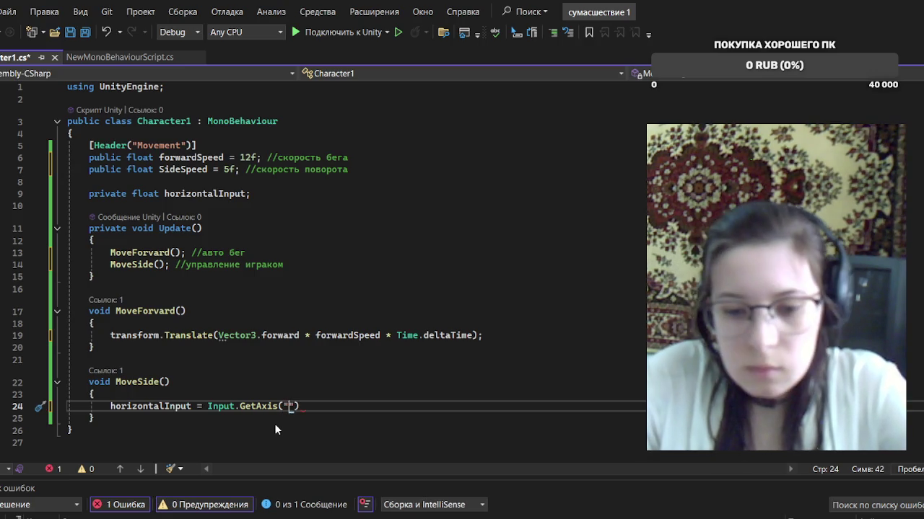
pyautogui.write('H')
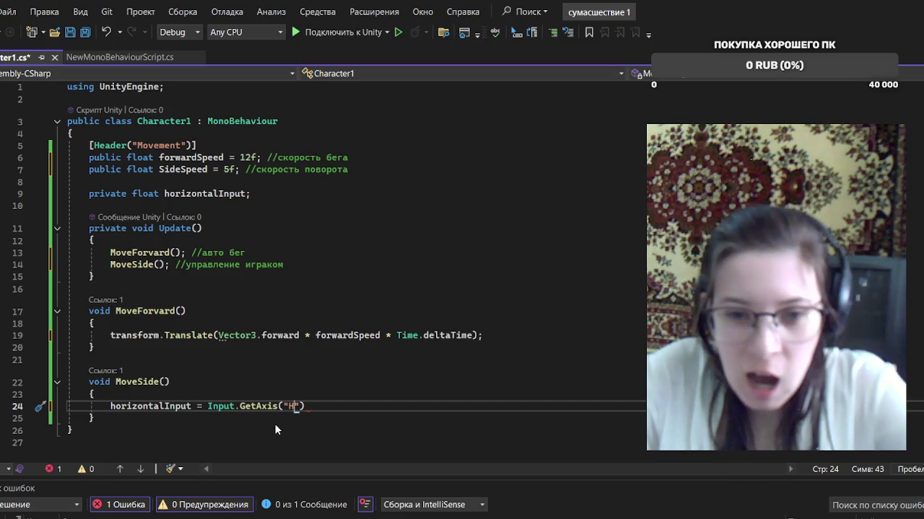
pyautogui.write('or')
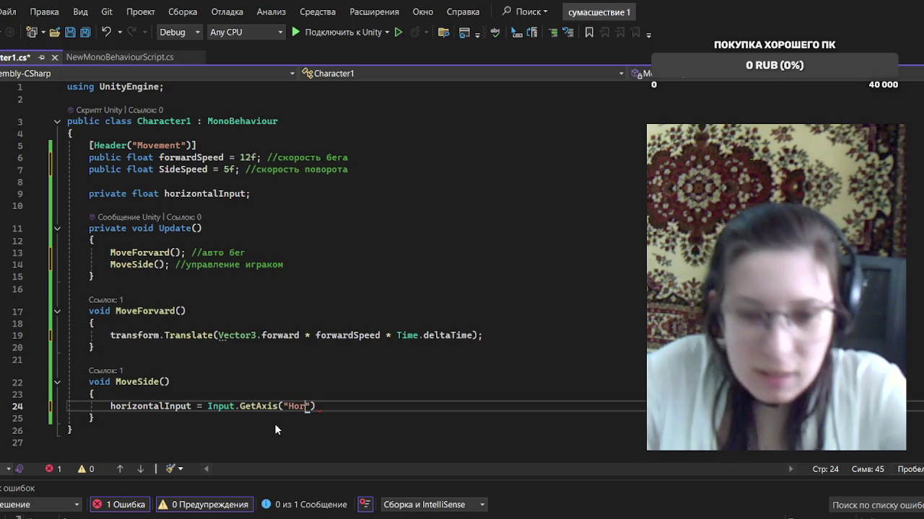
pyautogui.write('izo')
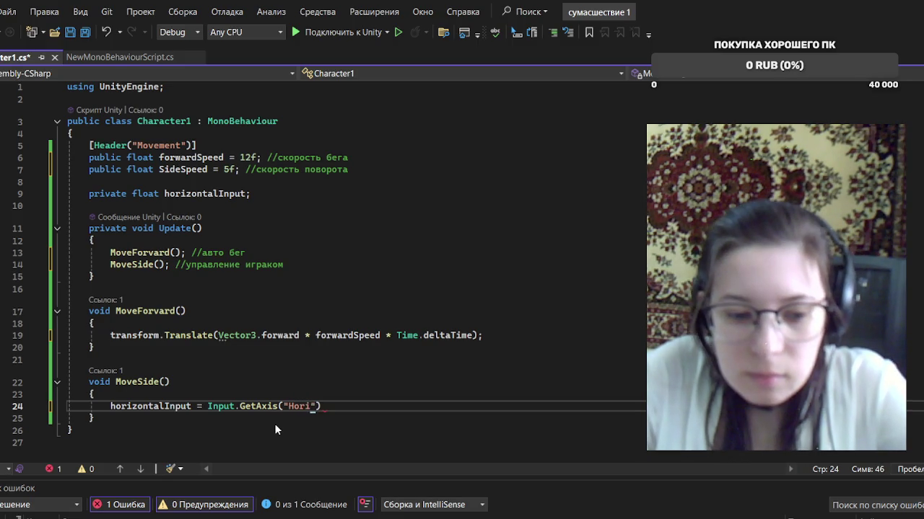
pyautogui.write('ntal");')
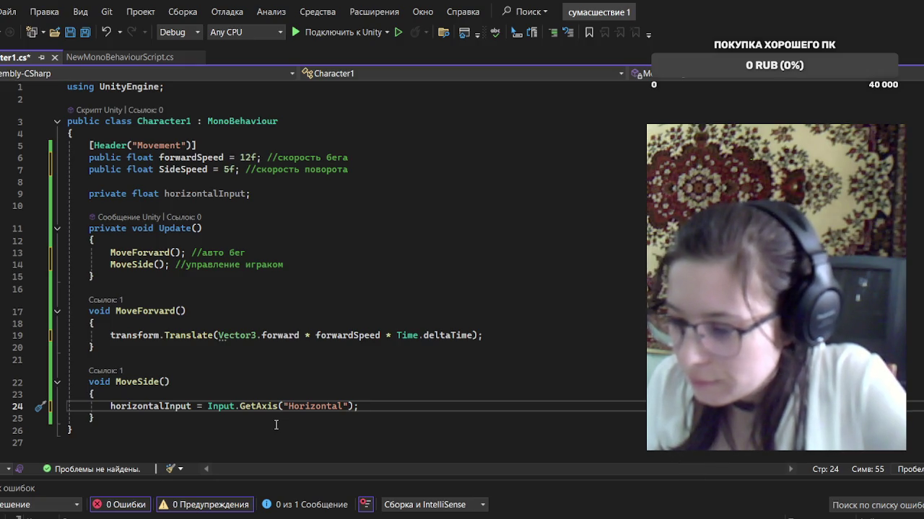
pyautogui.press('Return')
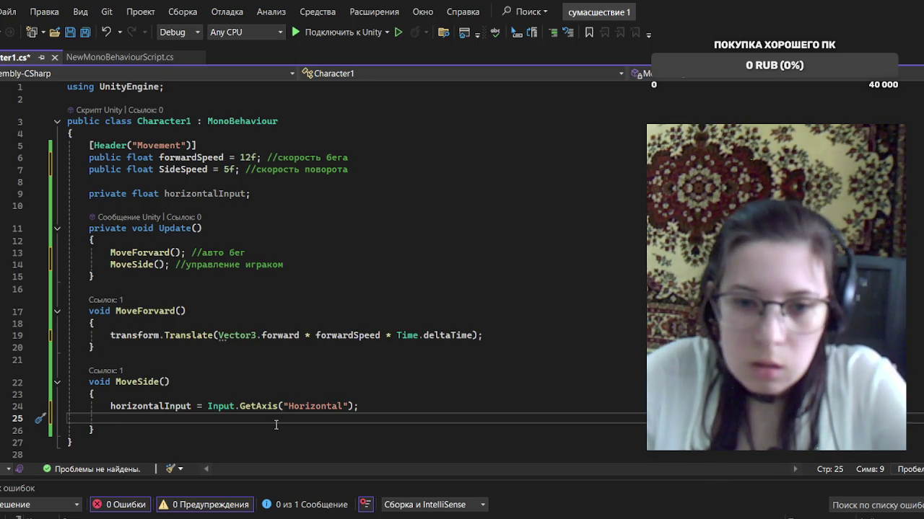
# Write transform.Translate(Vector3.right * horizontalInput * SideSpeed * Time.deltaTime) in MoveSide, then save Character1.cs
pyautogui.moveTo(260, 335)
pyautogui.mouseDown()
pyautogui.moveTo(92, 348)
pyautogui.moveTo(92, 335)
pyautogui.moveTo(109, 335)
pyautogui.mouseUp()
pyautogui.hotkey('ctrl', 'c')
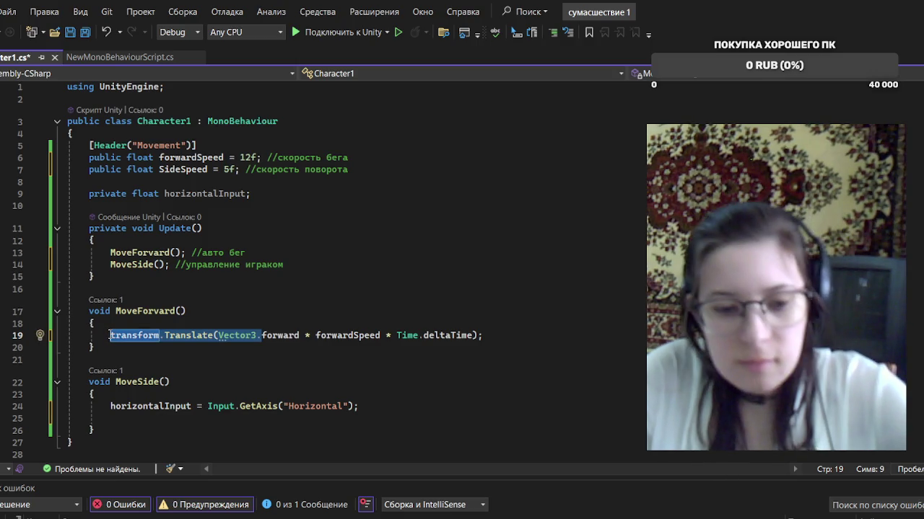
pyautogui.click(159, 420)
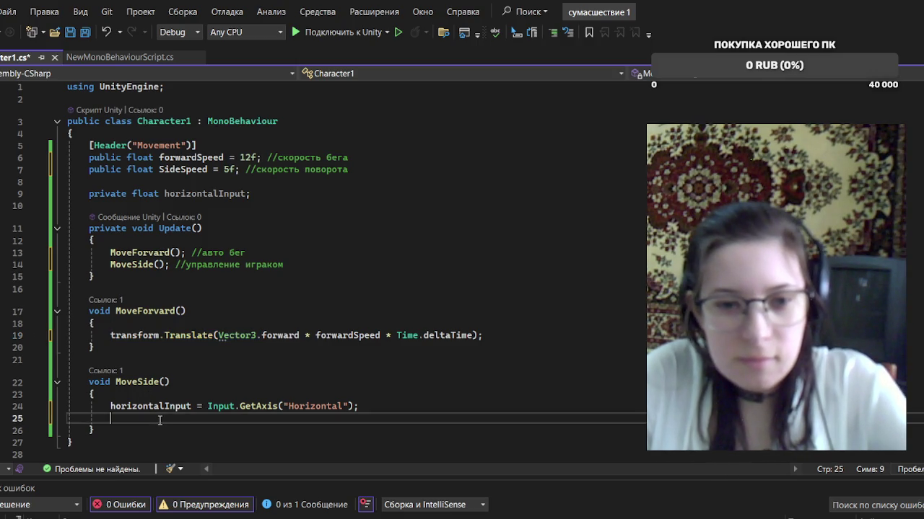
pyautogui.hotkey('ctrl', 'v')
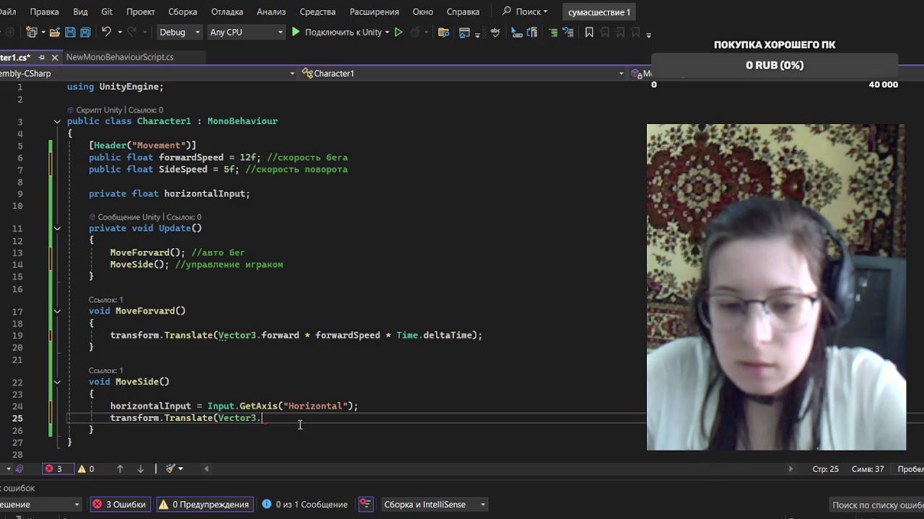
pyautogui.write('r')
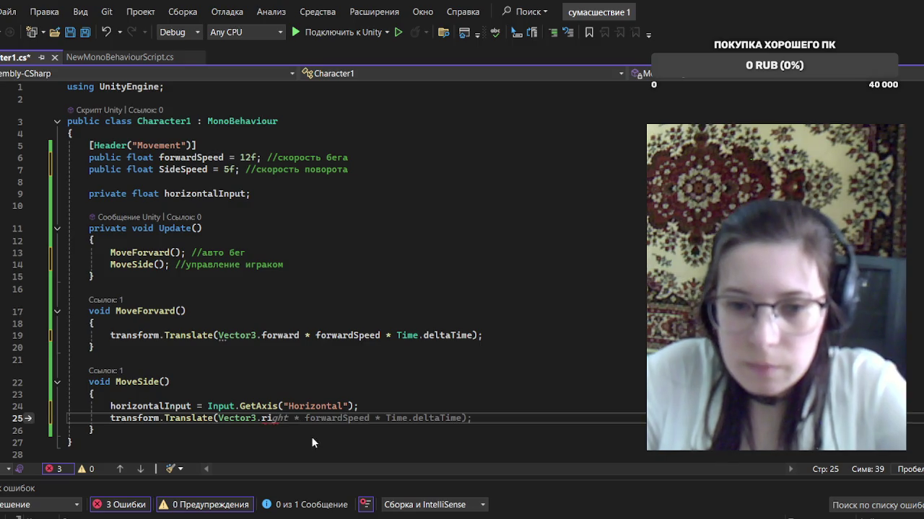
pyautogui.write('ight')
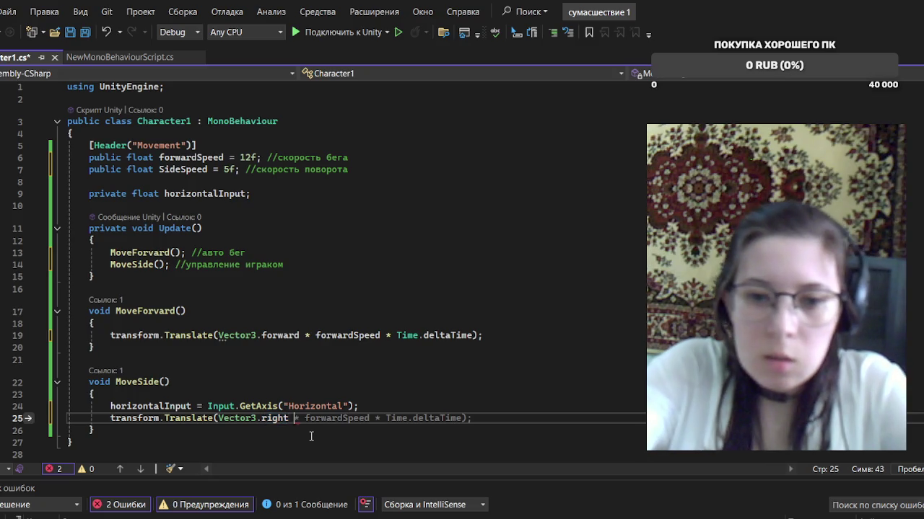
pyautogui.write(' * horizontalInput')
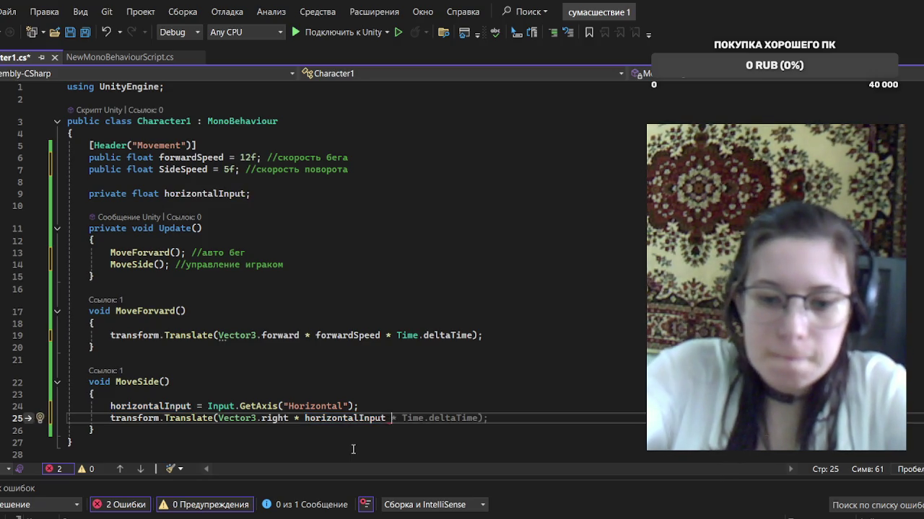
pyautogui.write(' * ')
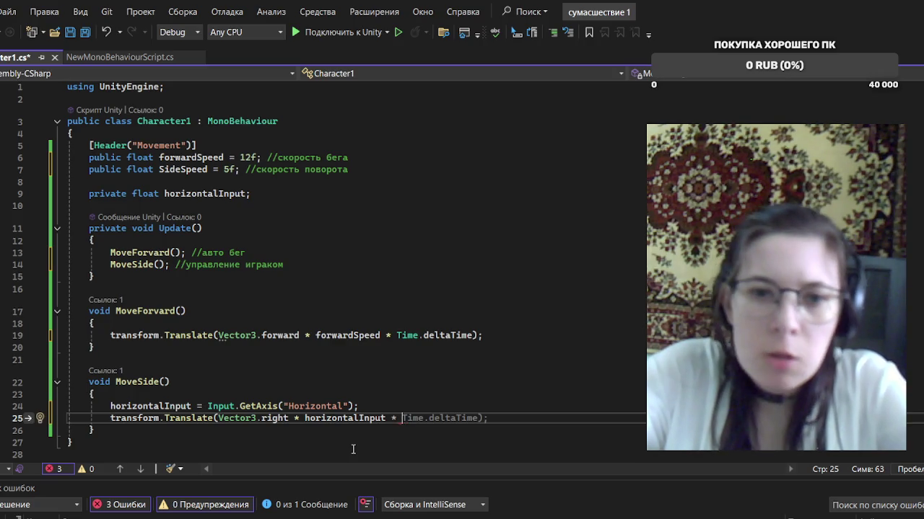
pyautogui.write('S')
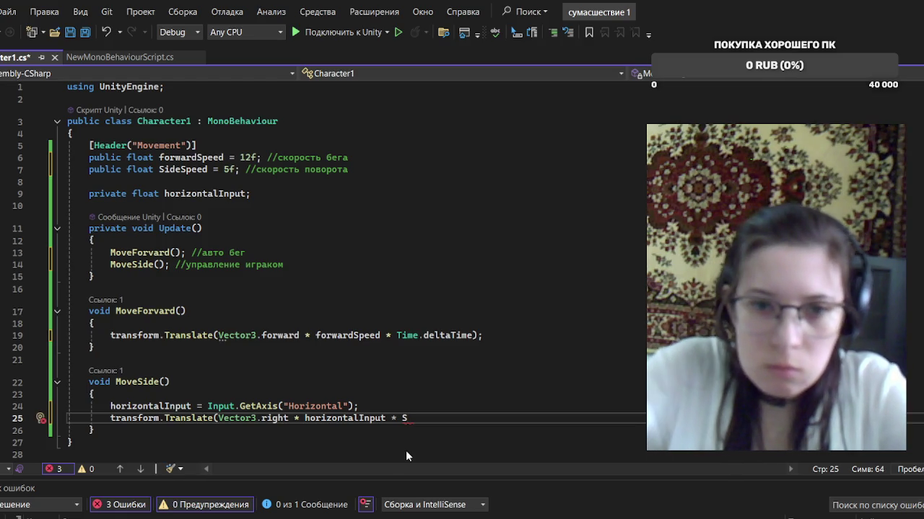
pyautogui.write('i')
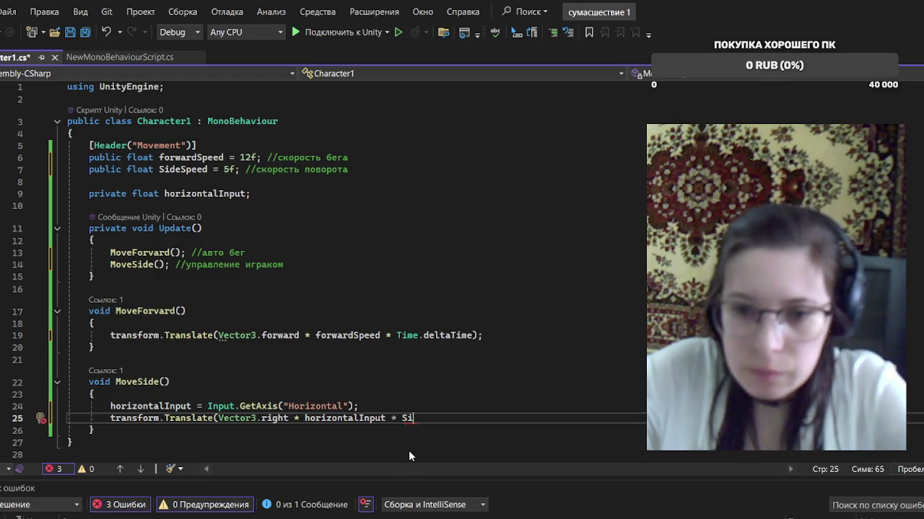
pyautogui.write('deSpeed')
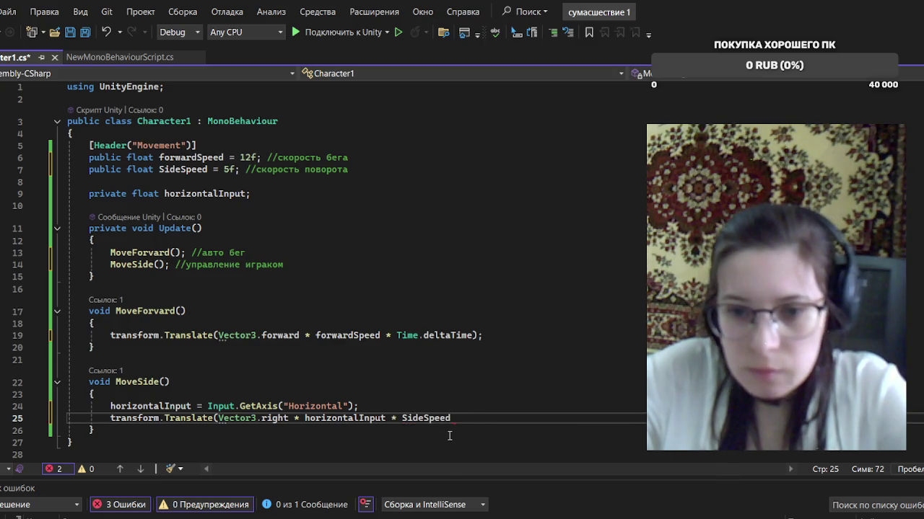
pyautogui.write(' *')
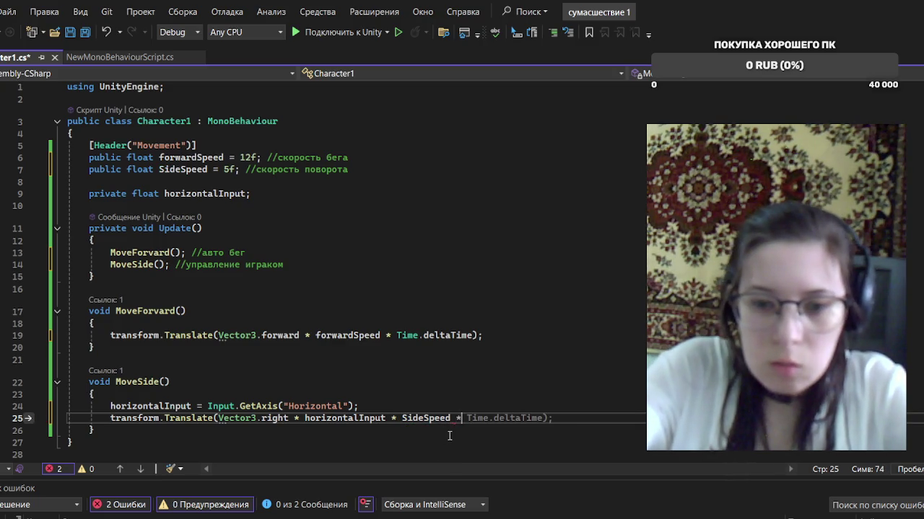
pyautogui.press('Tab')
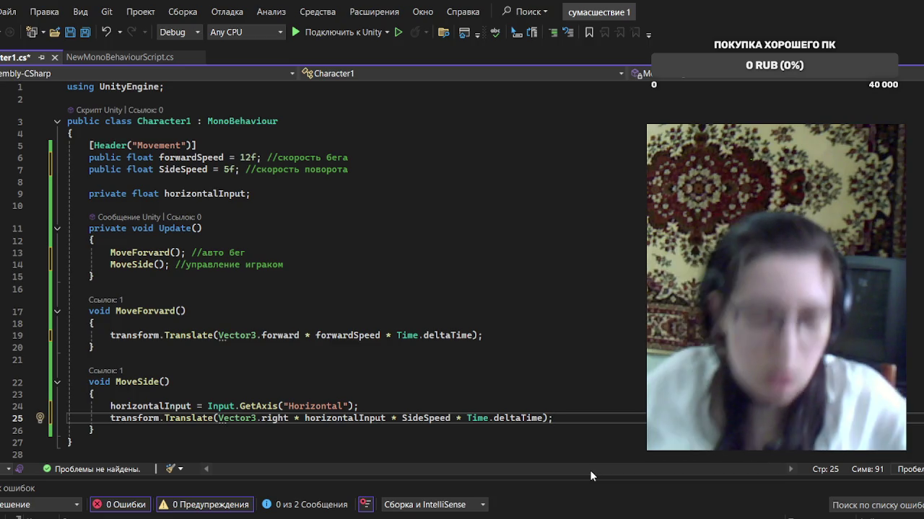
pyautogui.hotkey('ctrl', 's')
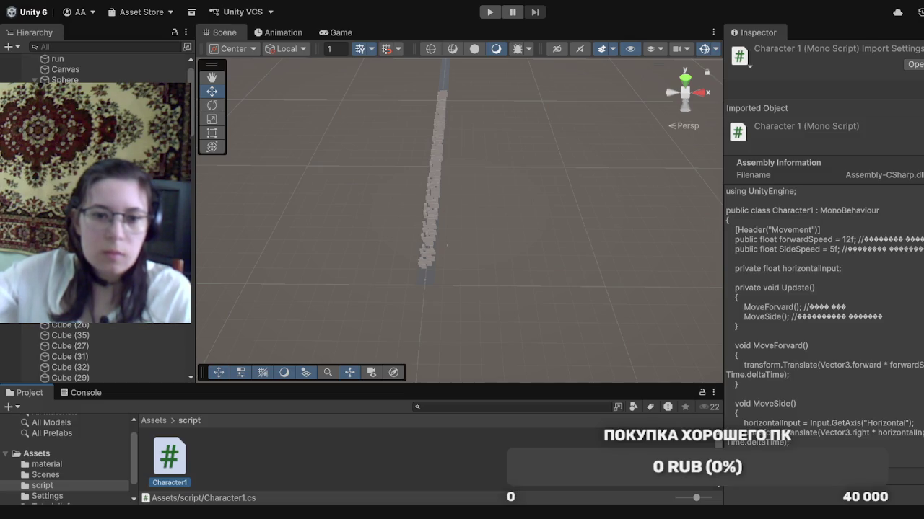
# Attach the Character1 script to the Sphere and collapse its Rigidbody to show the script
pyautogui.moveTo(183, 454); pyautogui.dragTo(101, 74)
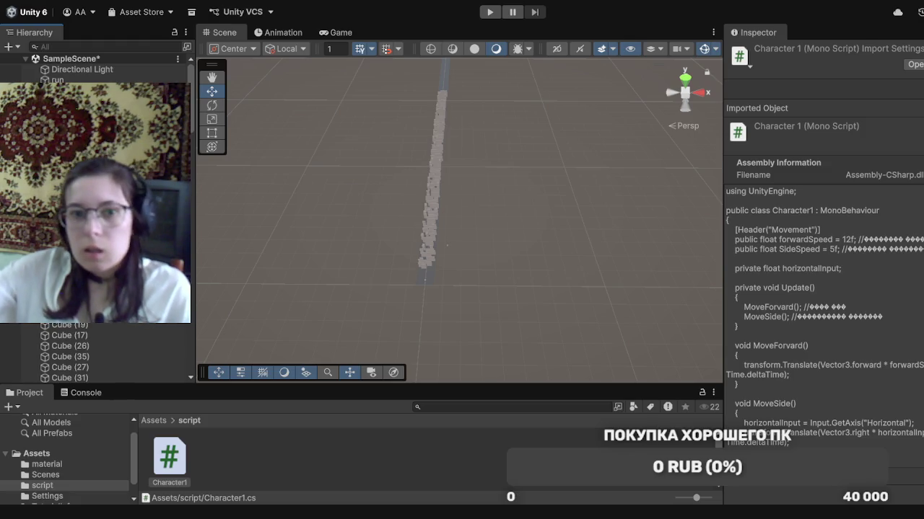
pyautogui.click(87, 91)
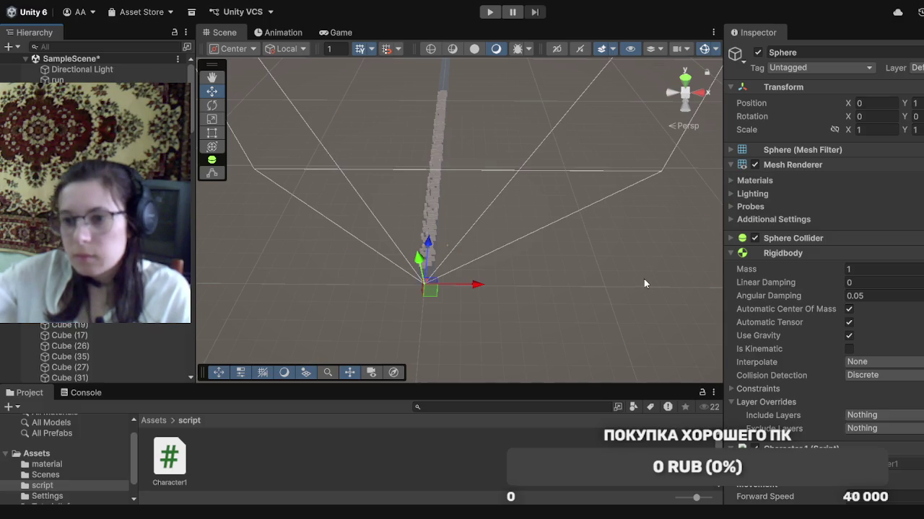
pyautogui.click(730, 253)
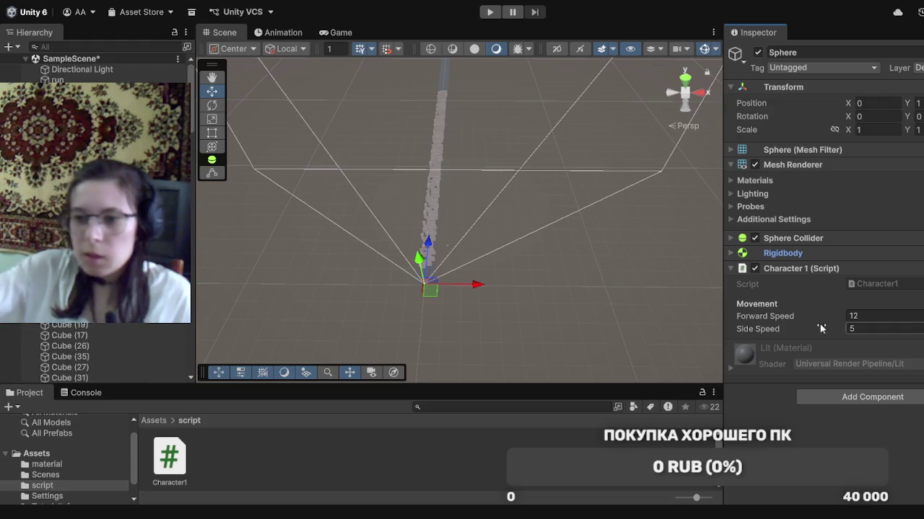
# Enter play mode with the Console shown and watch the run in the Game view
pyautogui.click(85, 394)
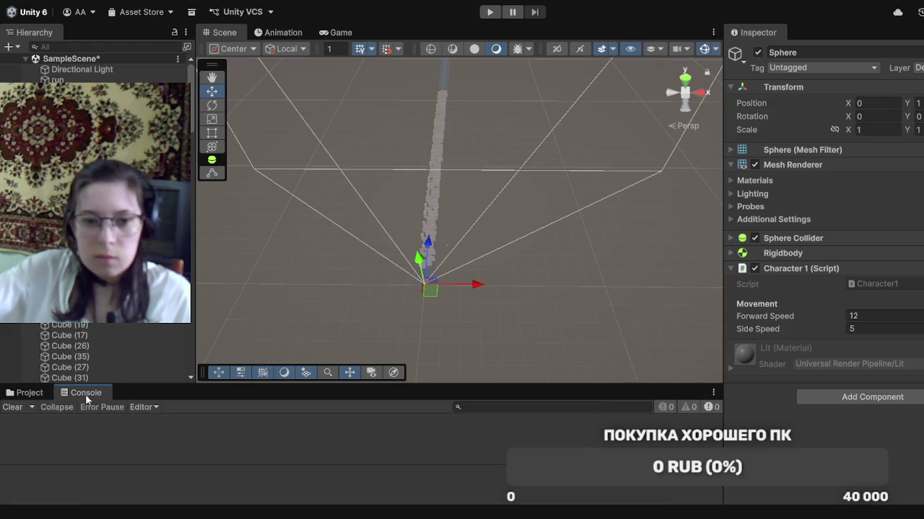
pyautogui.click(490, 11)
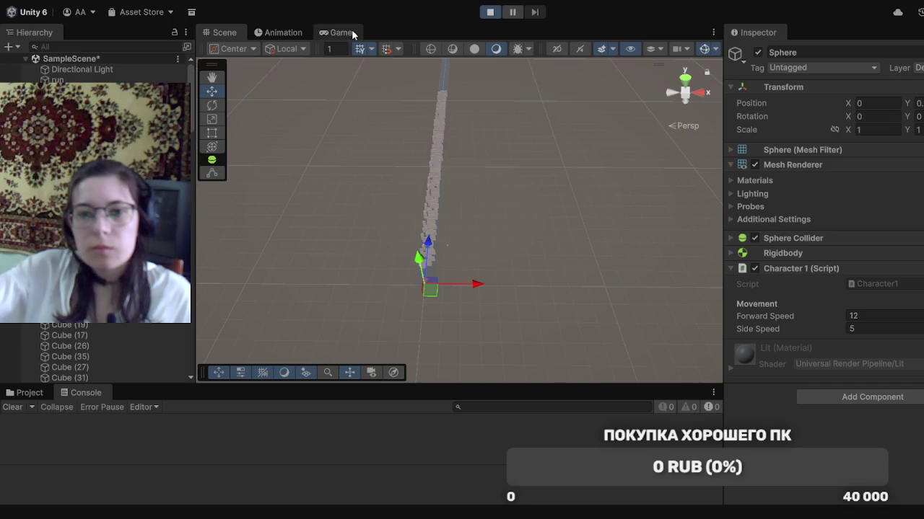
pyautogui.click(352, 32)
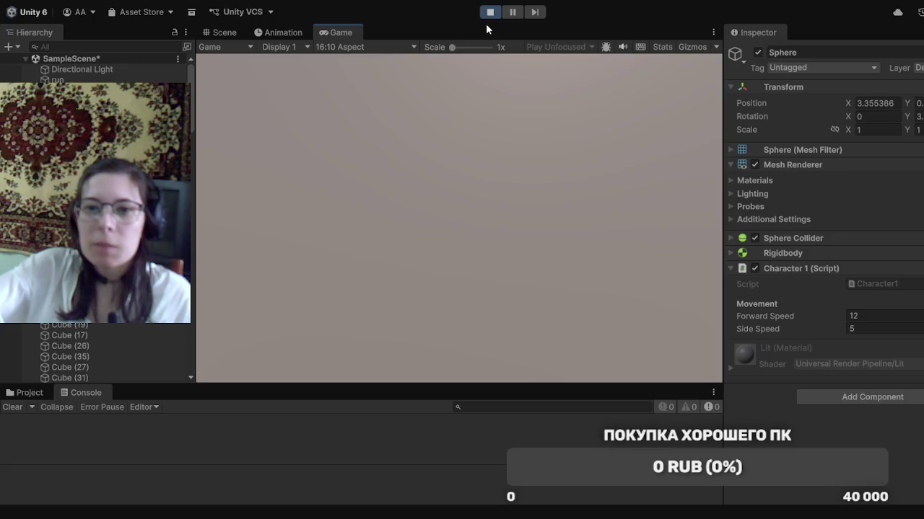
# Stop play mode and set the Sphere's Forward Speed to 8
pyautogui.click(490, 11)
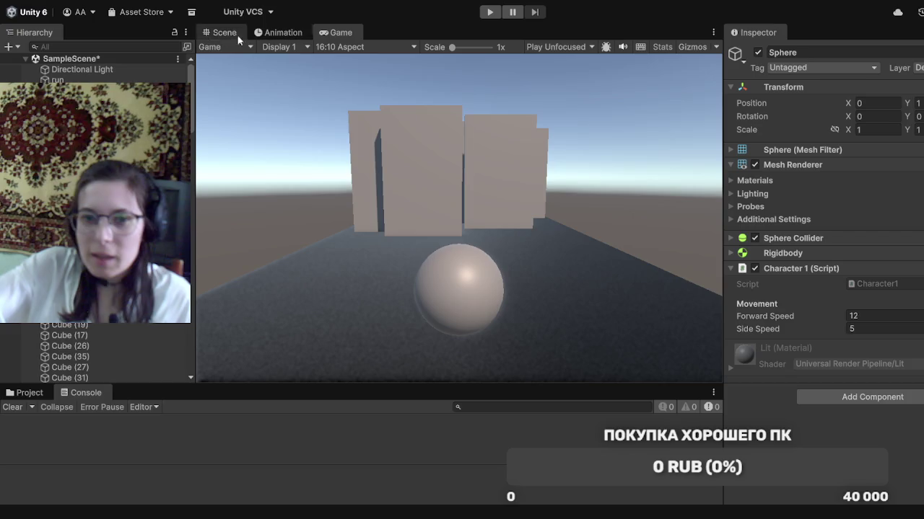
pyautogui.click(864, 317)
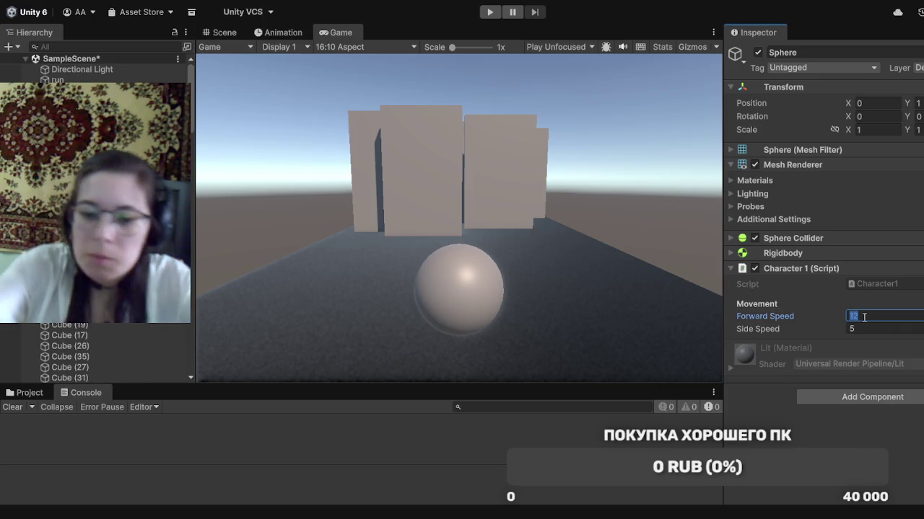
pyautogui.write('8')
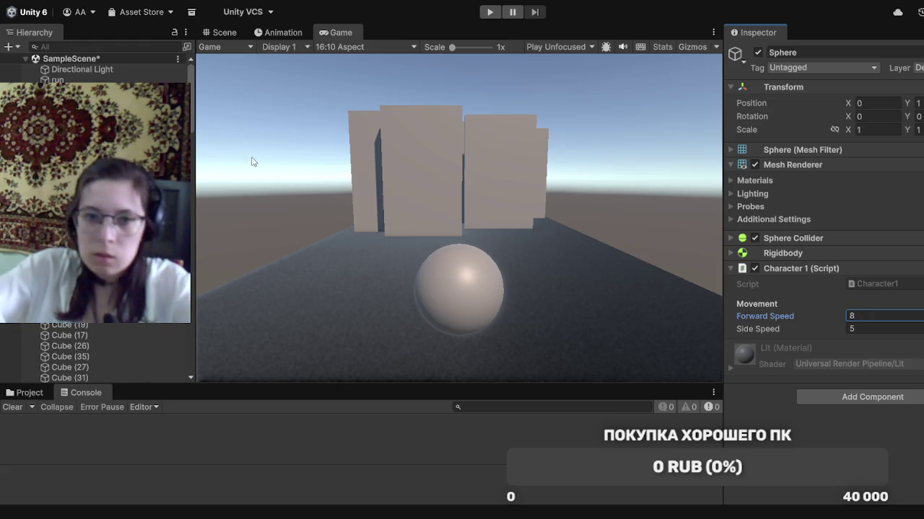
pyautogui.click(240, 32)
# Test-run the game, steering the sphere left and right with A and D, then stop
pyautogui.click(490, 12)
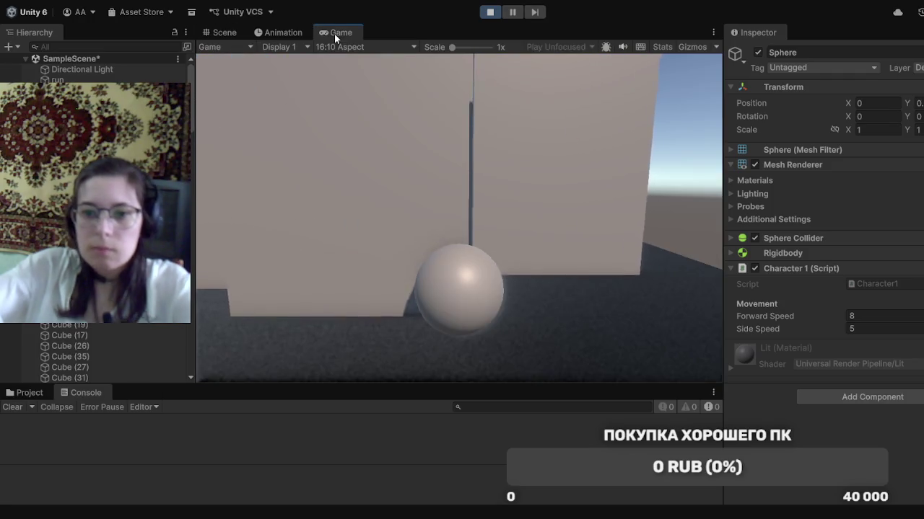
pyautogui.press('d')
pyautogui.press('a')
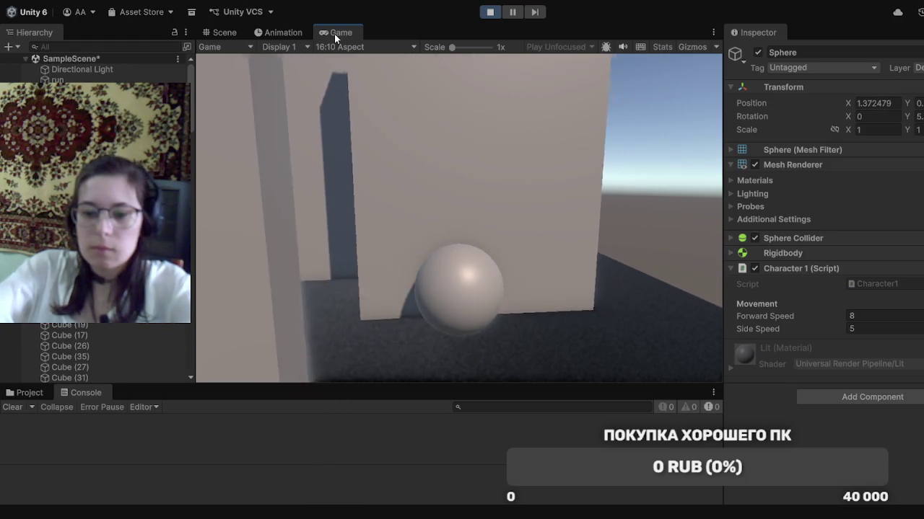
pyautogui.press('d')
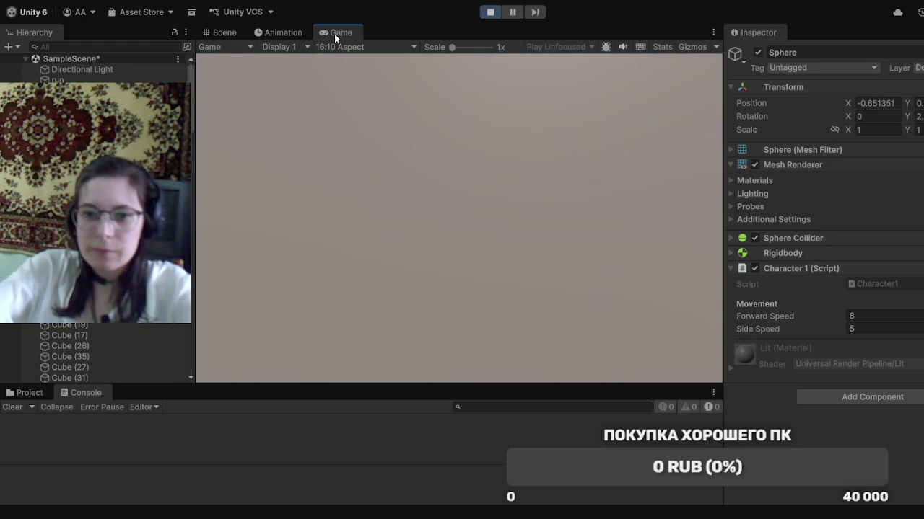
pyautogui.press('d')
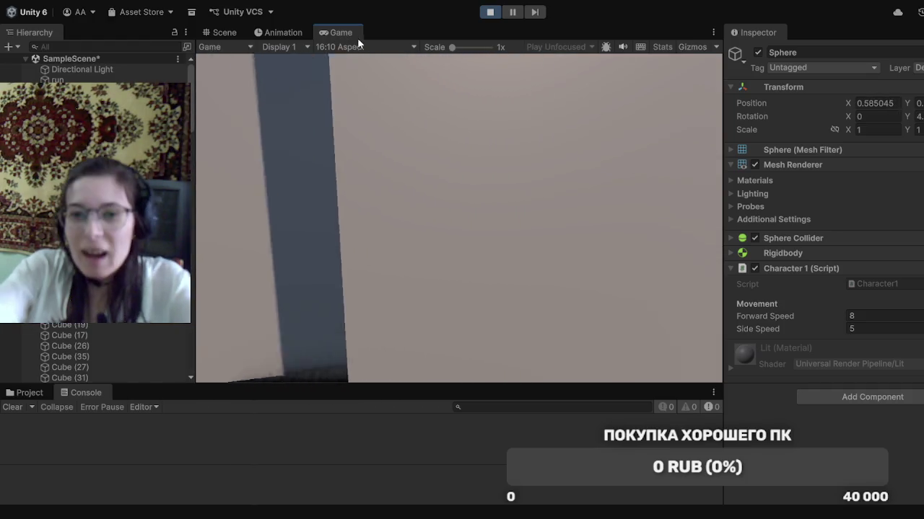
pyautogui.press('d')
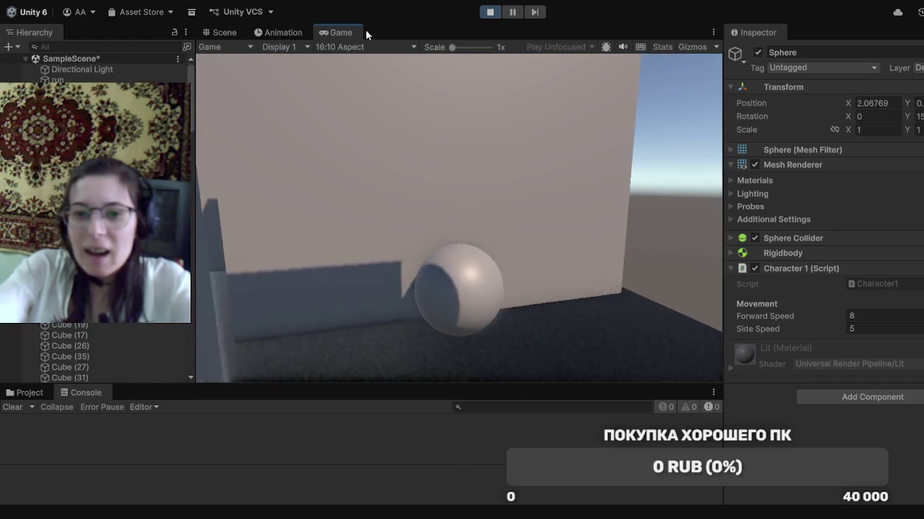
pyautogui.press('d')
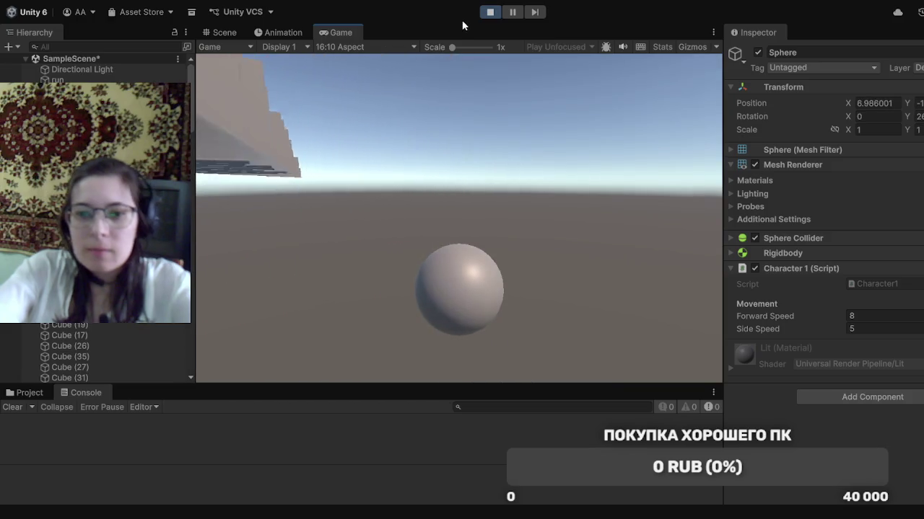
pyautogui.click(491, 13)
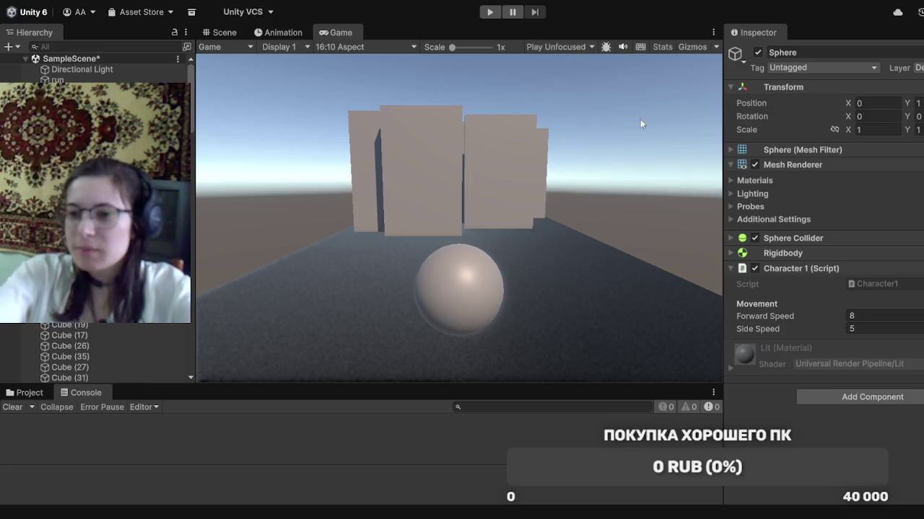
# Set Forward Speed to 5 and test-run the game, steering the sphere left with A
pyautogui.click(859, 316)
pyautogui.write('5')
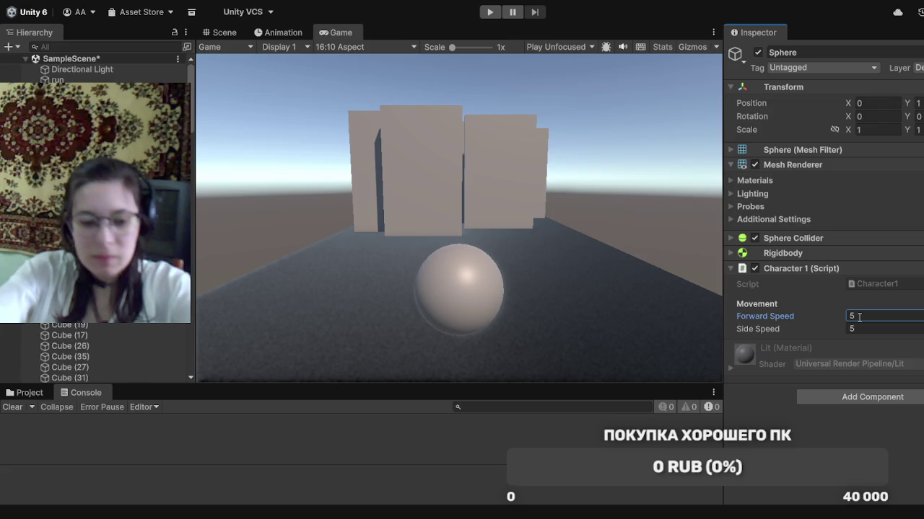
pyautogui.click(490, 12)
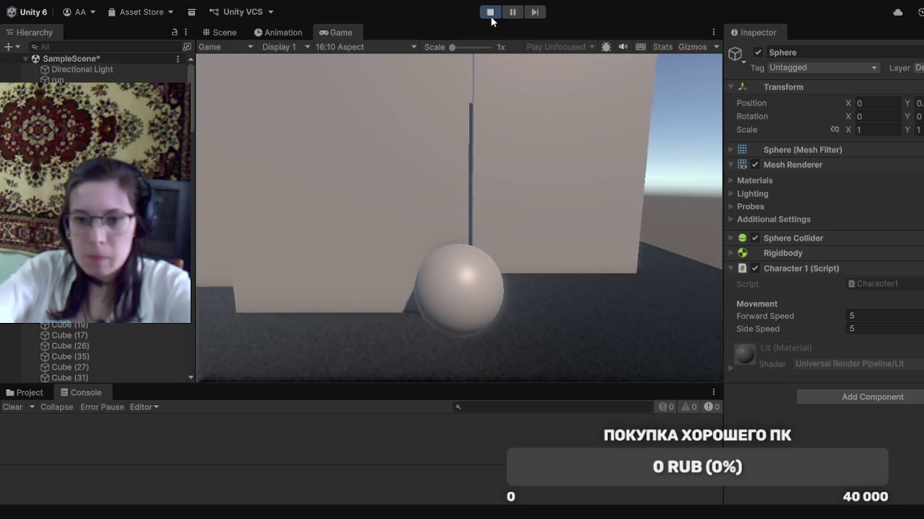
pyautogui.click(491, 15)
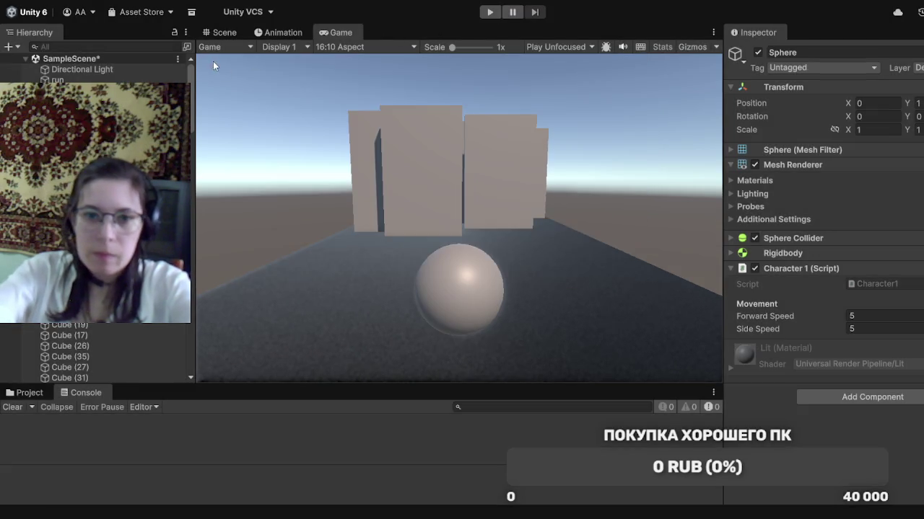
pyautogui.click(219, 33)
pyautogui.click(490, 12)
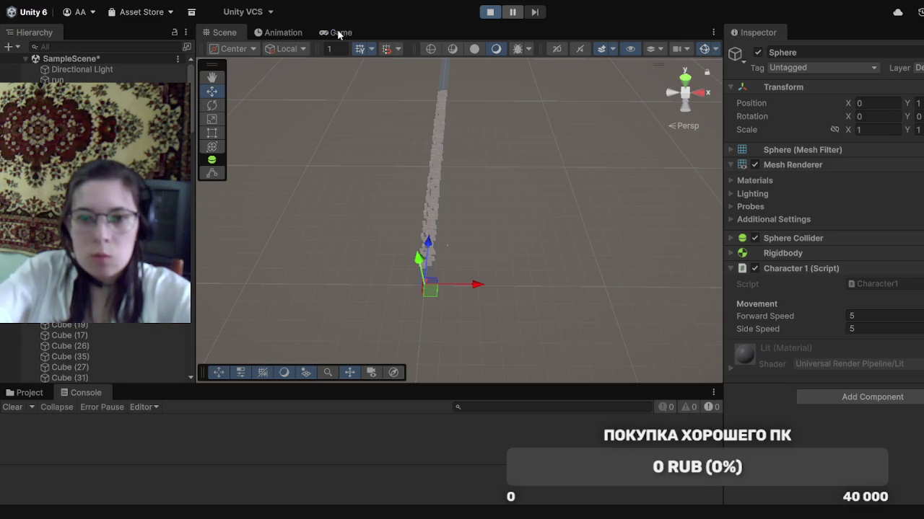
pyautogui.click(338, 32)
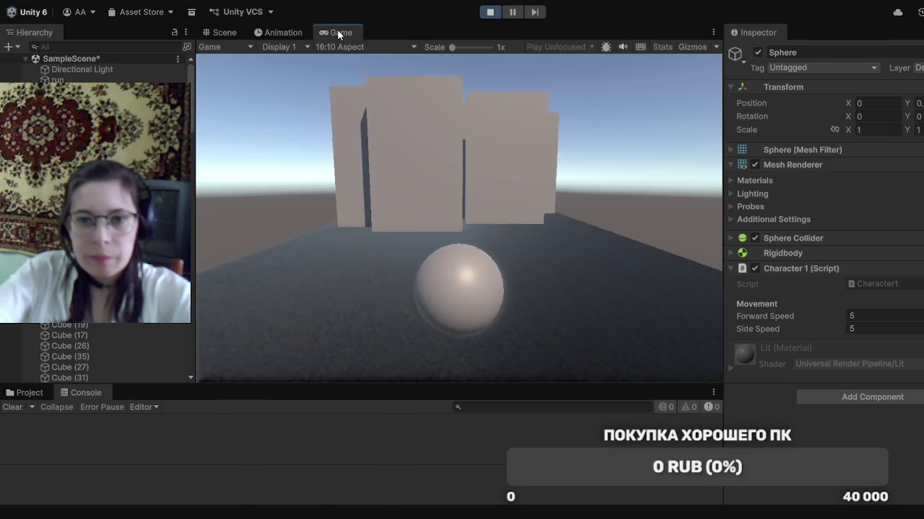
pyautogui.press('a')
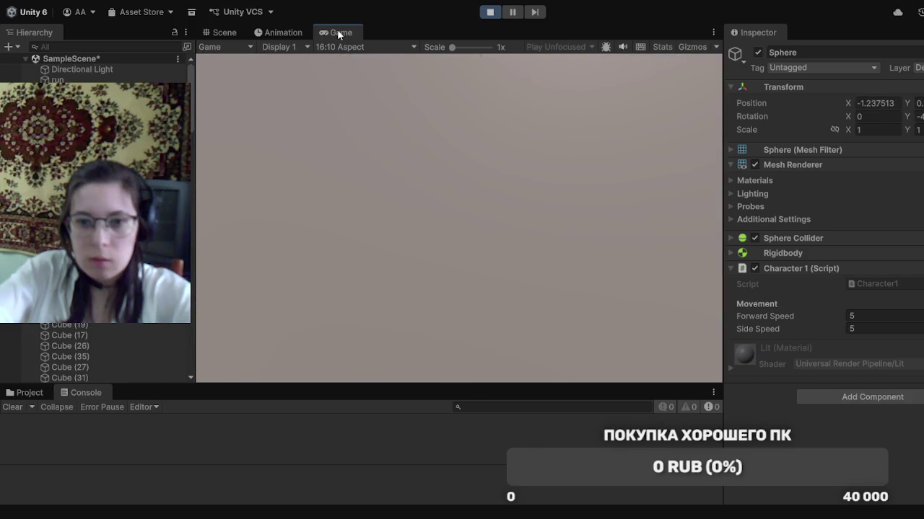
pyautogui.click(491, 12)
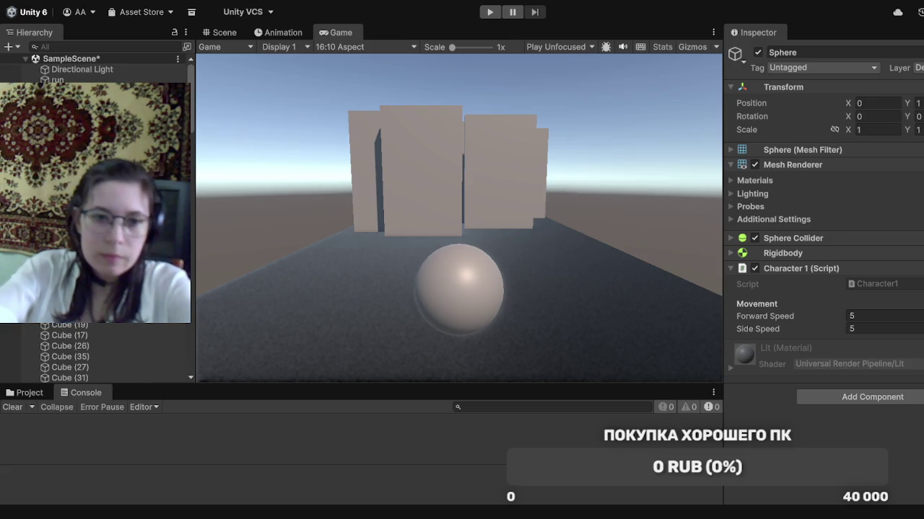
# Select the track cubes Cube (145) through Cube (116) and show their move handles
pyautogui.click(65, 101)
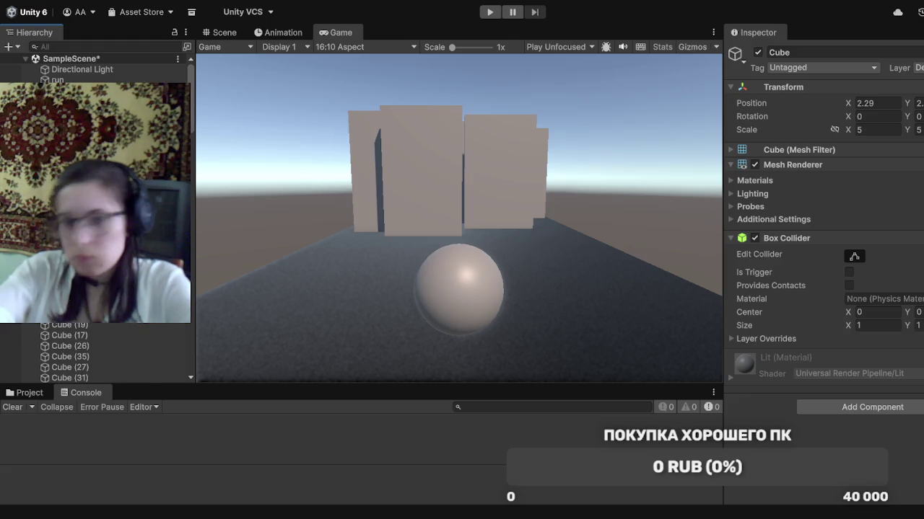
pyautogui.press('Down')
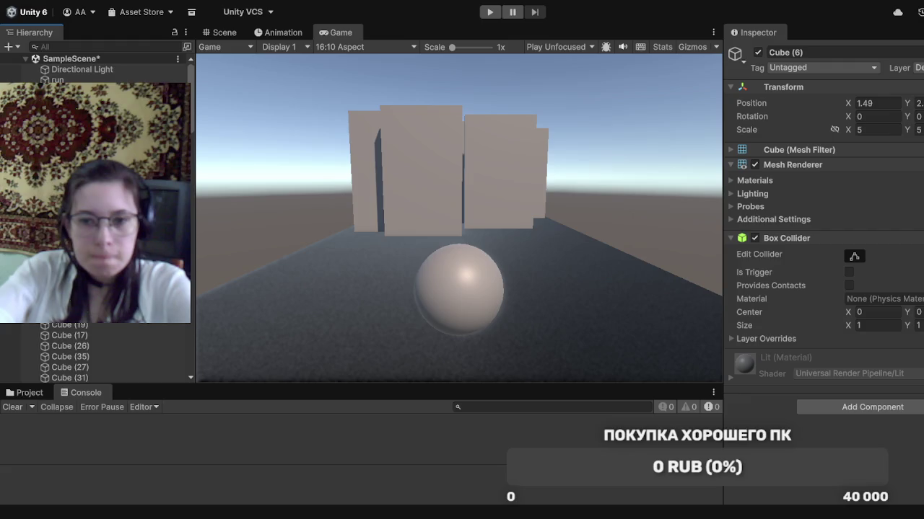
pyautogui.click(220, 33)
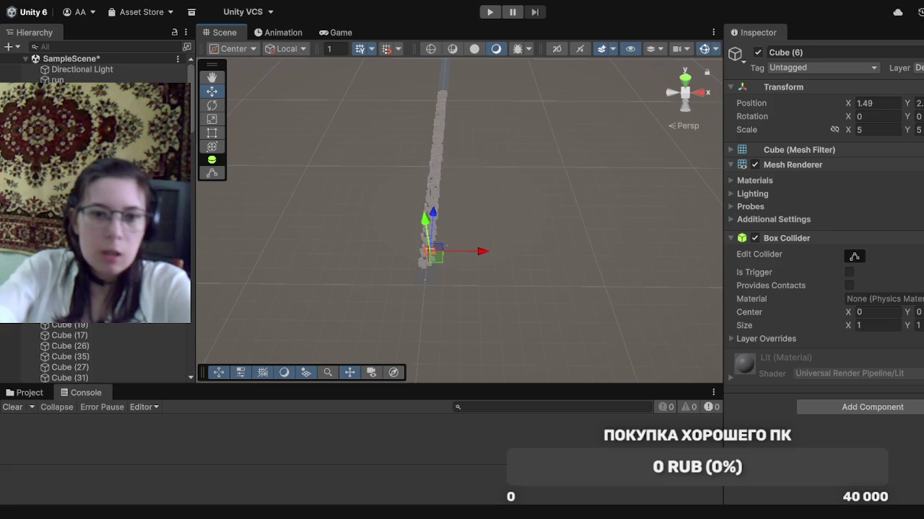
pyautogui.click(193, 131)
pyautogui.moveTo(190, 125)
pyautogui.mouseDown()
pyautogui.moveTo(200, 338)
pyautogui.moveTo(185, 377)
pyautogui.mouseUp()
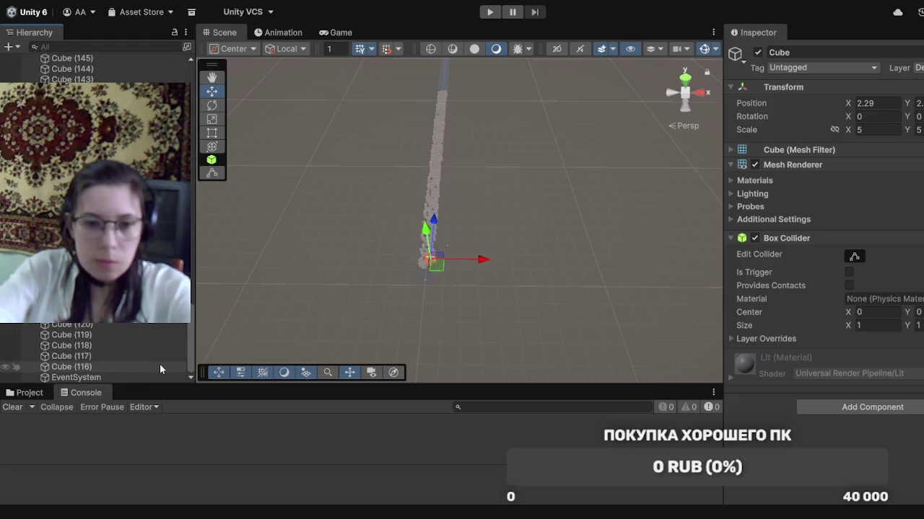
pyautogui.keyDown('shift'); pyautogui.click(160, 366); pyautogui.keyUp('shift')
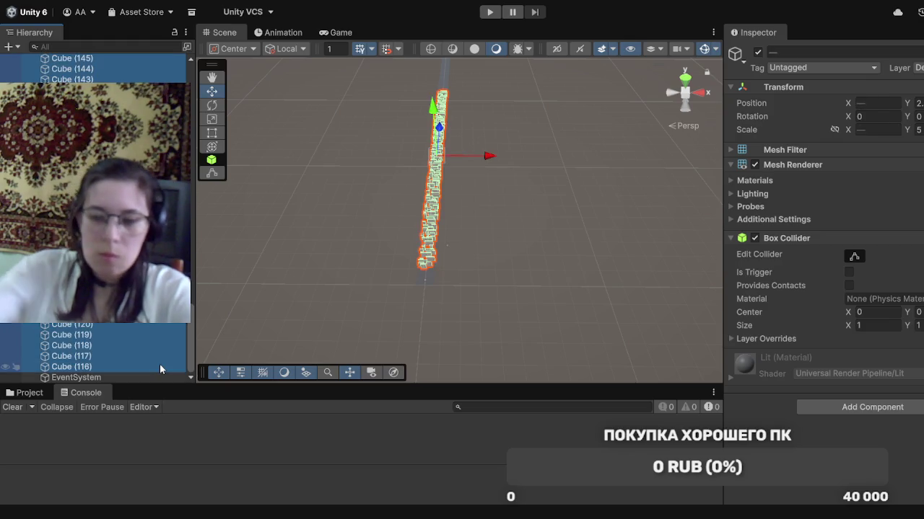
pyautogui.click(439, 137)
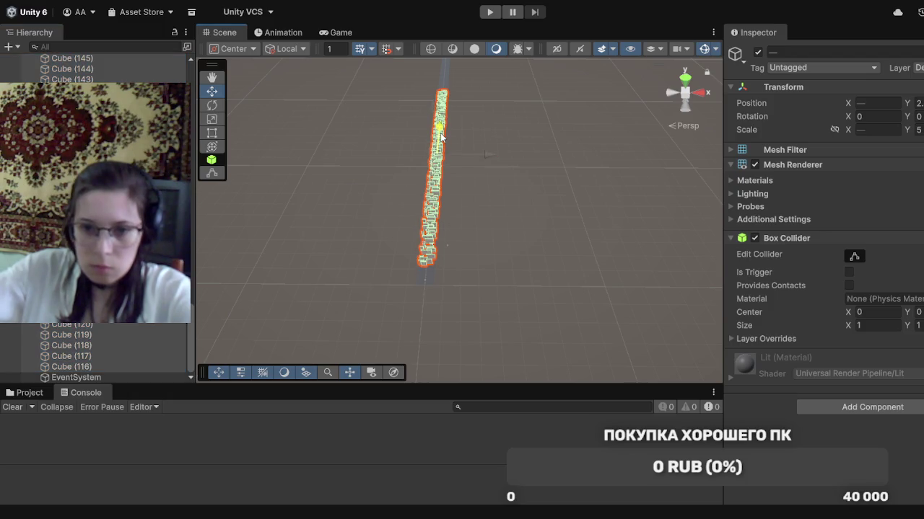
pyautogui.press('w')
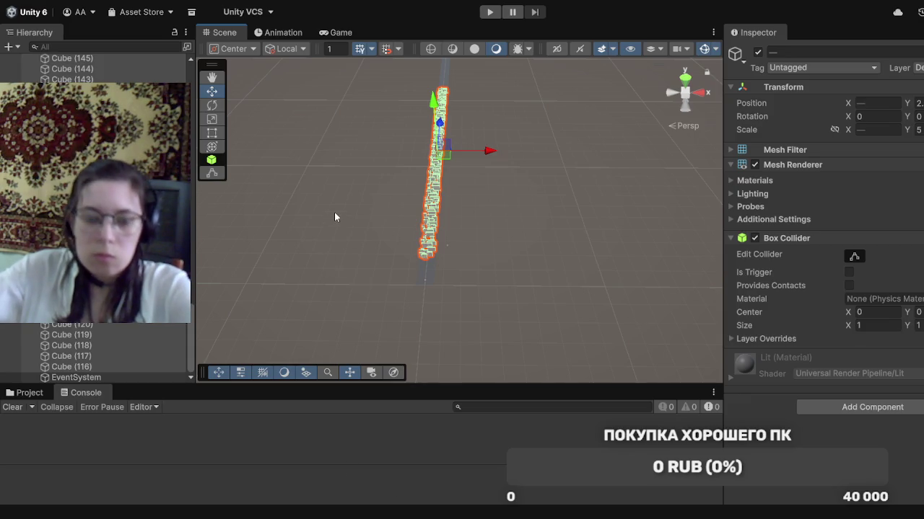
# Select the Sphere in the Hierarchy
pyautogui.click(347, 29)
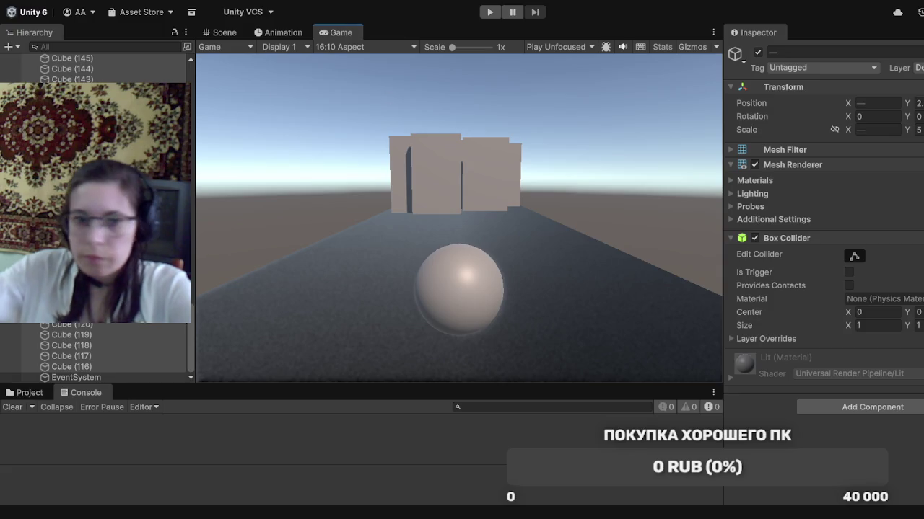
pyautogui.scroll(10, 94, 216)
pyautogui.scroll(15, 93, 217)
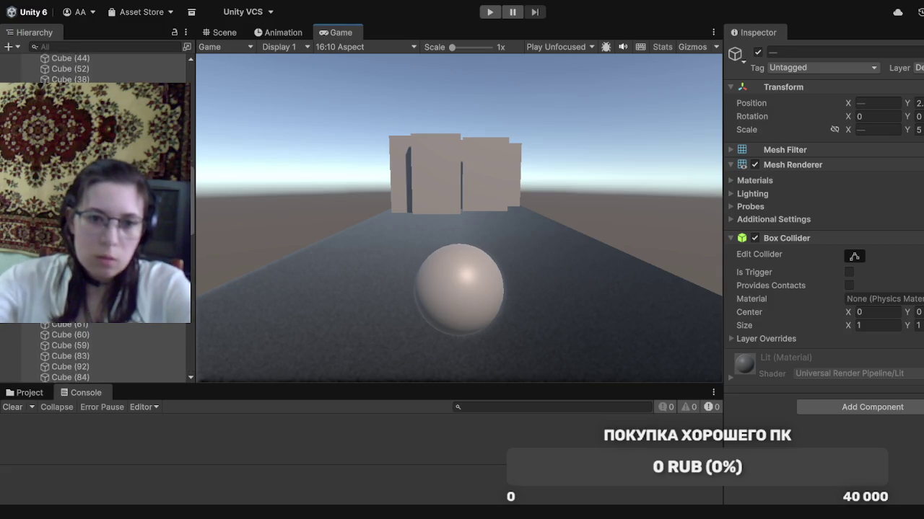
pyautogui.scroll(3, 94, 217)
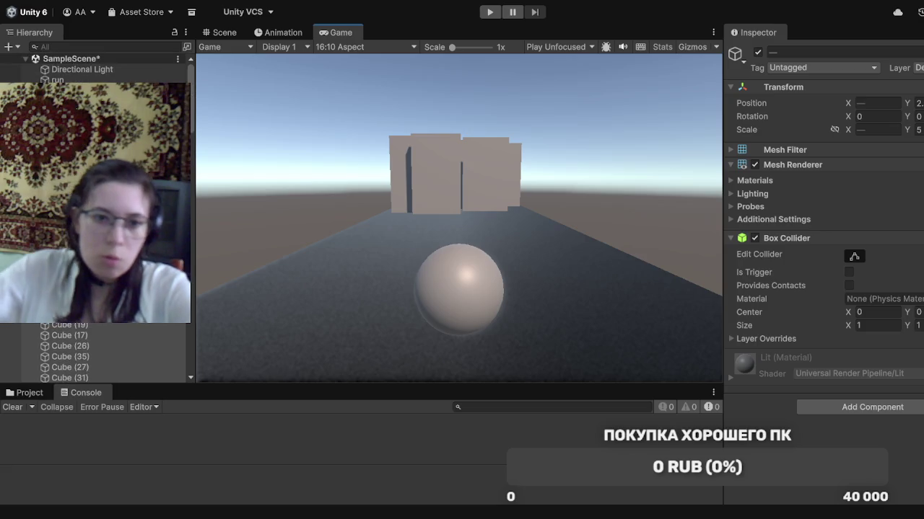
pyautogui.click(62, 91)
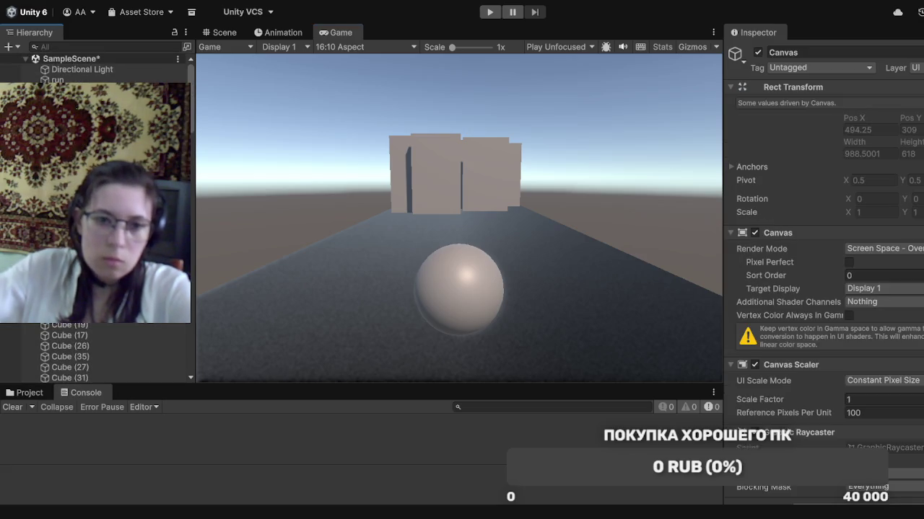
pyautogui.click(62, 102)
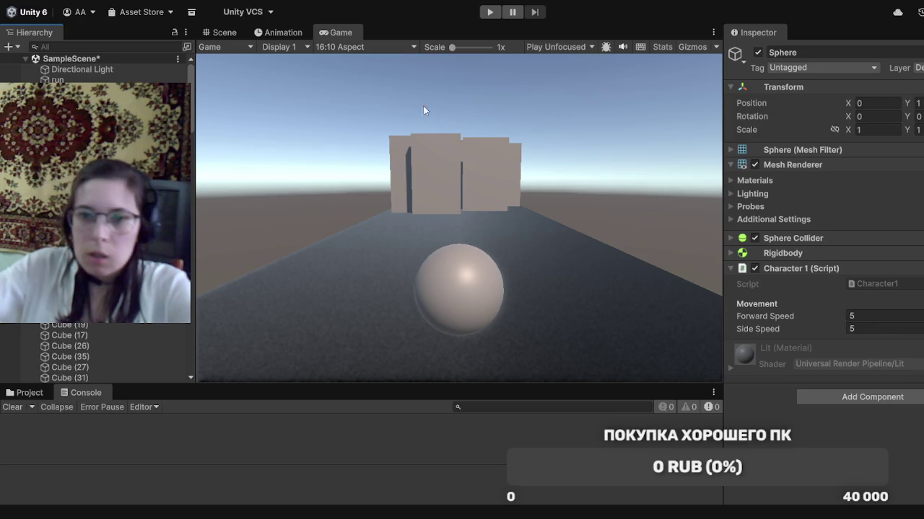
pyautogui.click(221, 32)
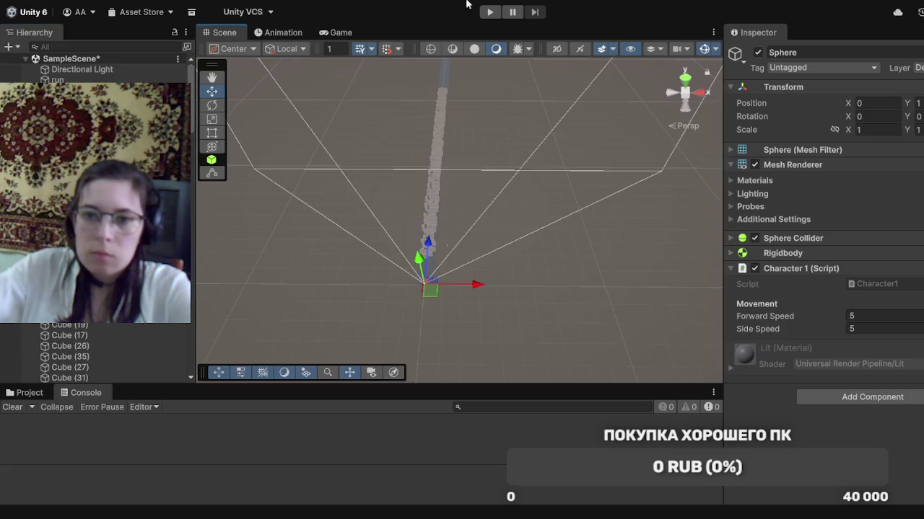
# Run the game, steering the sphere around the cube walls with A and D, then stop
pyautogui.click(490, 12)
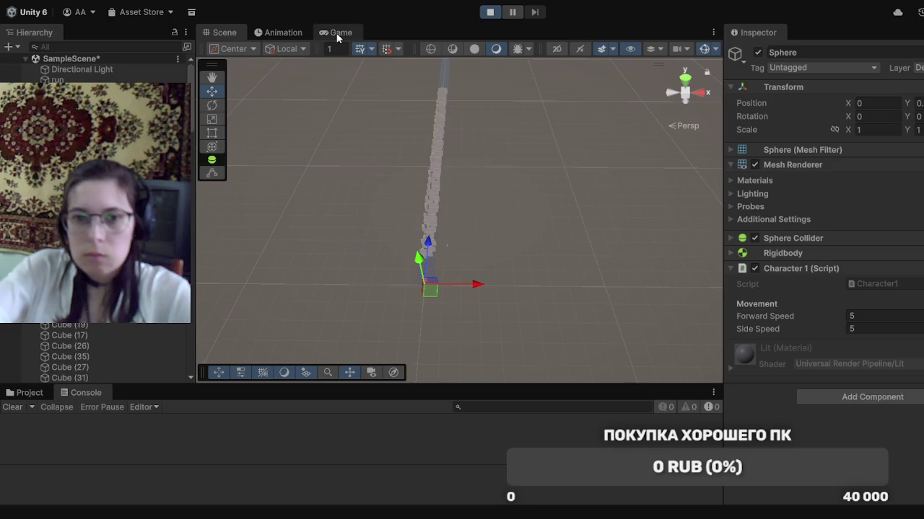
pyautogui.press('d')
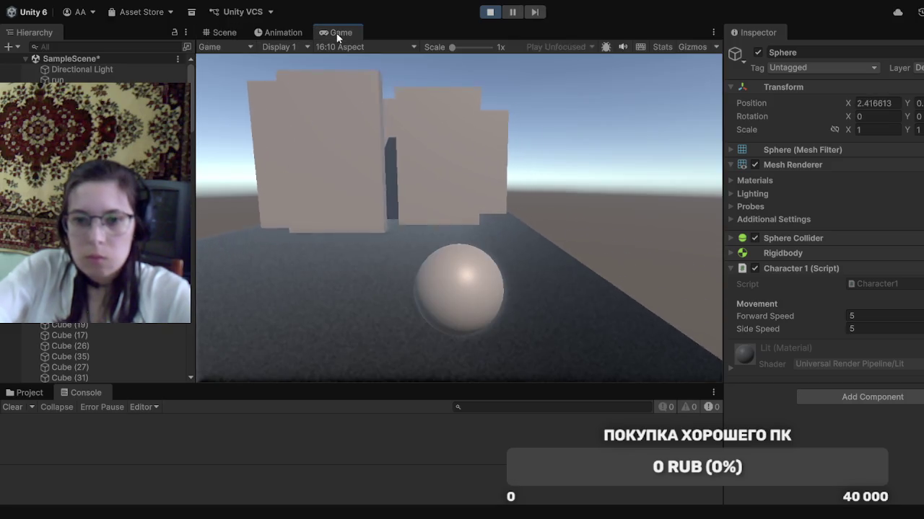
pyautogui.press('a')
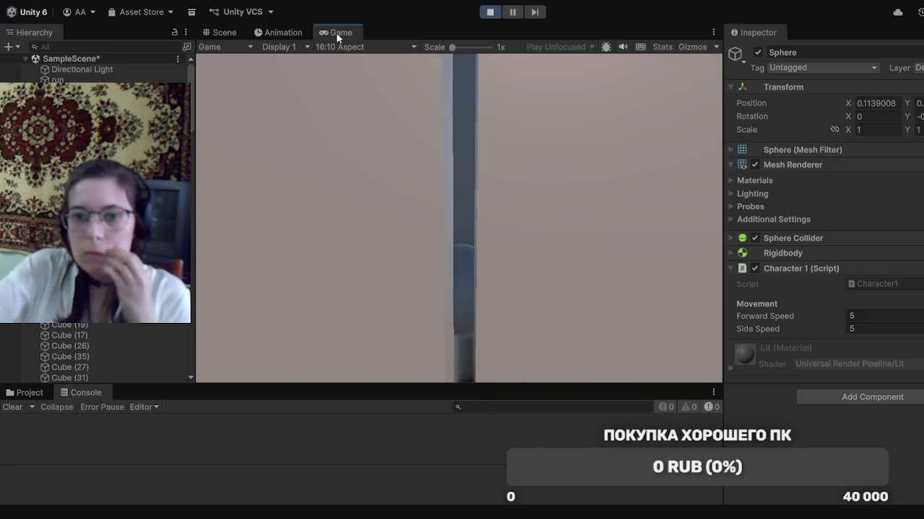
pyautogui.press('d')
pyautogui.press('a')
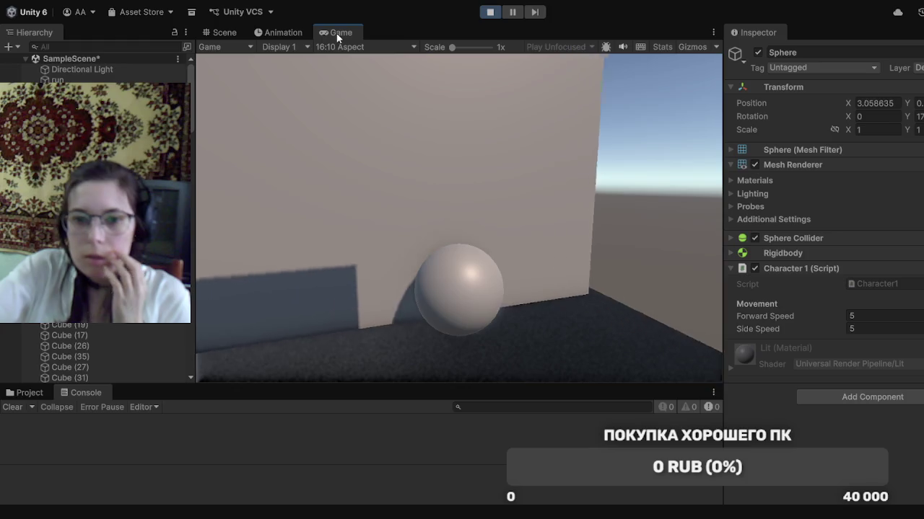
pyautogui.press('a')
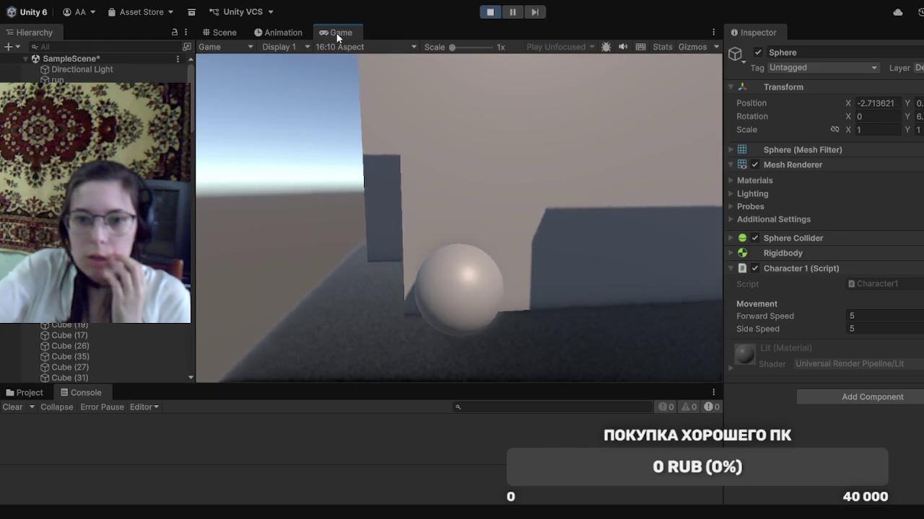
pyautogui.press('a')
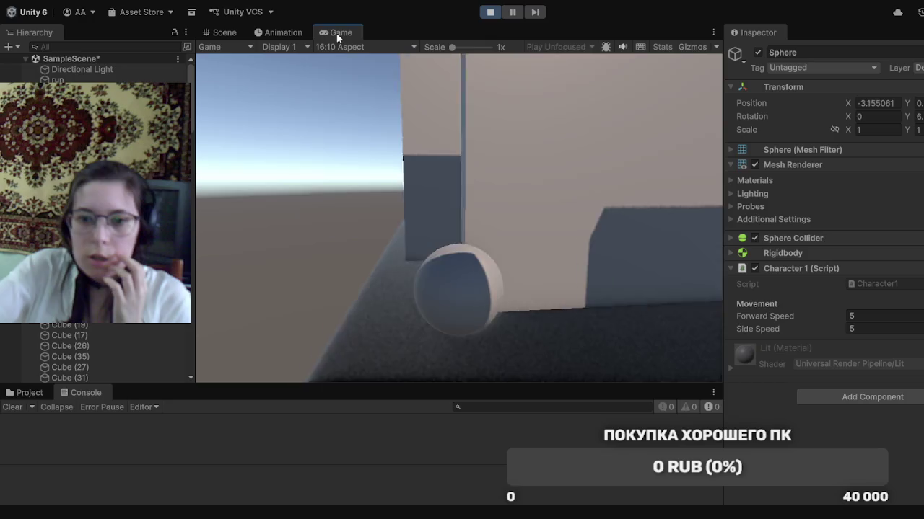
pyautogui.press('d')
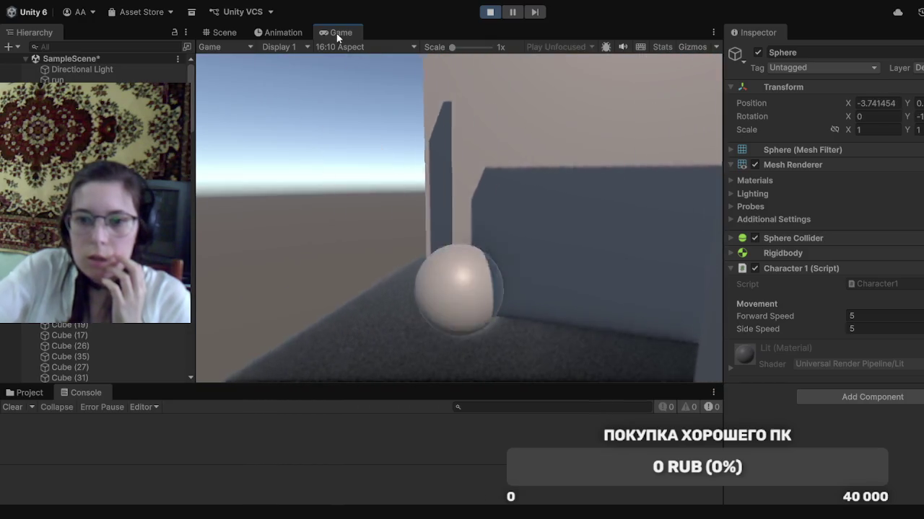
pyautogui.click(491, 13)
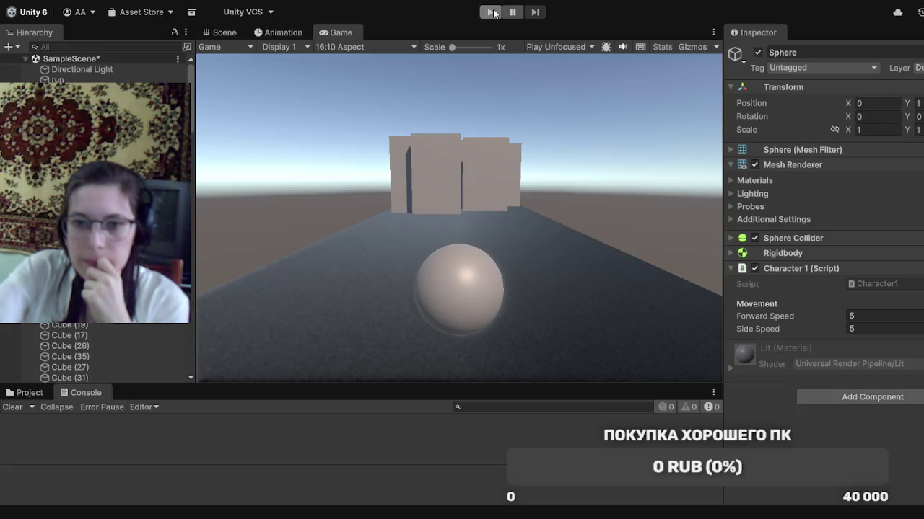
pyautogui.click(219, 38)
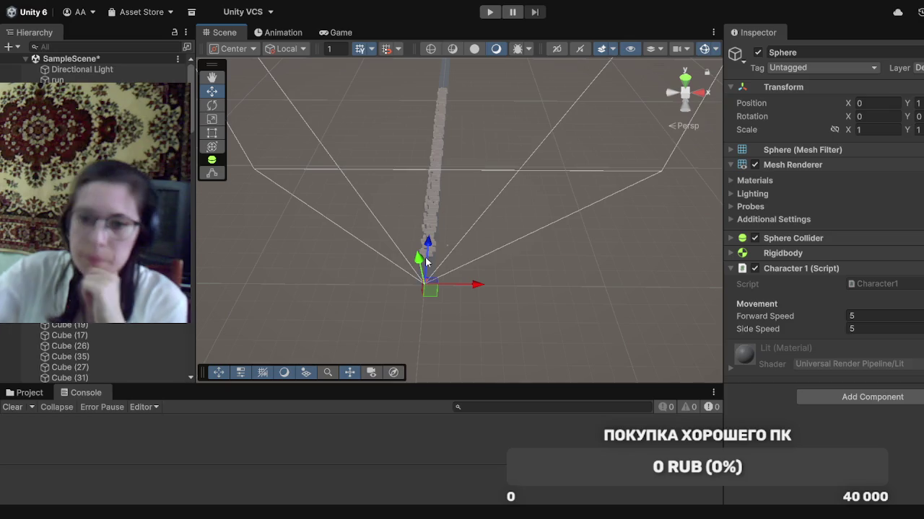
pyautogui.scroll(2, 436, 256)
pyautogui.scroll(4, 437, 254)
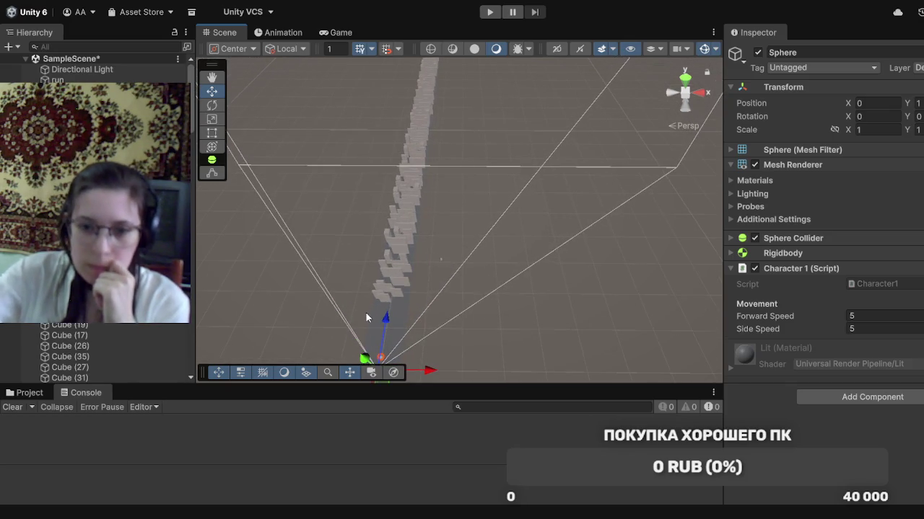
pyautogui.scroll(5, 387, 293)
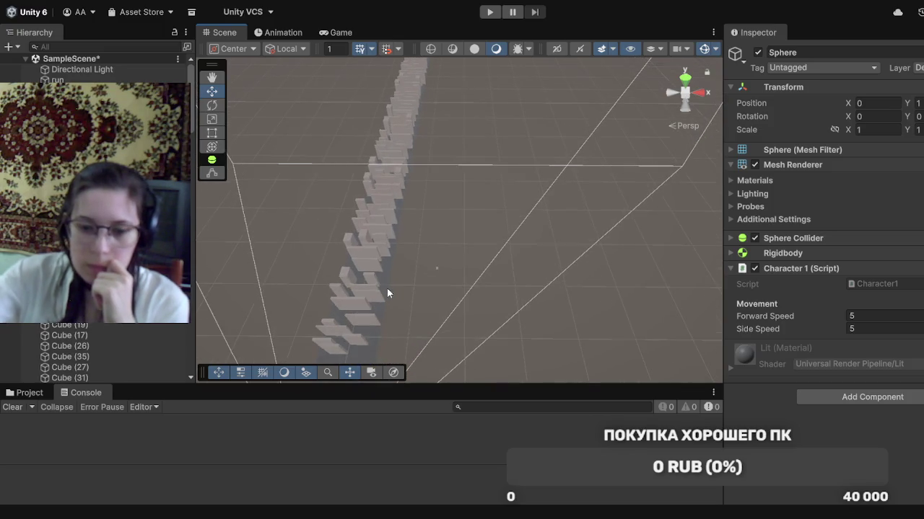
pyautogui.scroll(2, 388, 293)
pyautogui.moveTo(415, 294)
pyautogui.mouseDown()
pyautogui.moveTo(515, 262)
pyautogui.moveTo(709, 170)
pyautogui.mouseUp()
pyautogui.scroll(5, 457, 322)
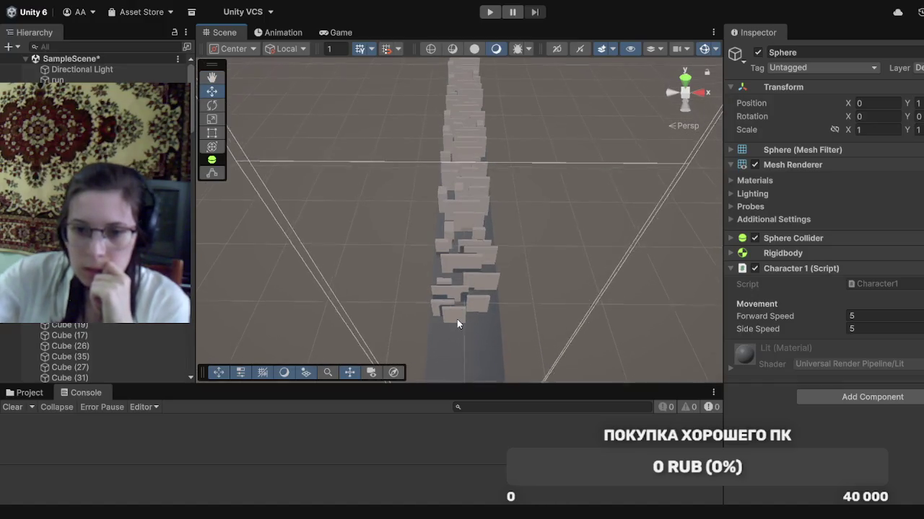
pyautogui.scroll(3, 457, 323)
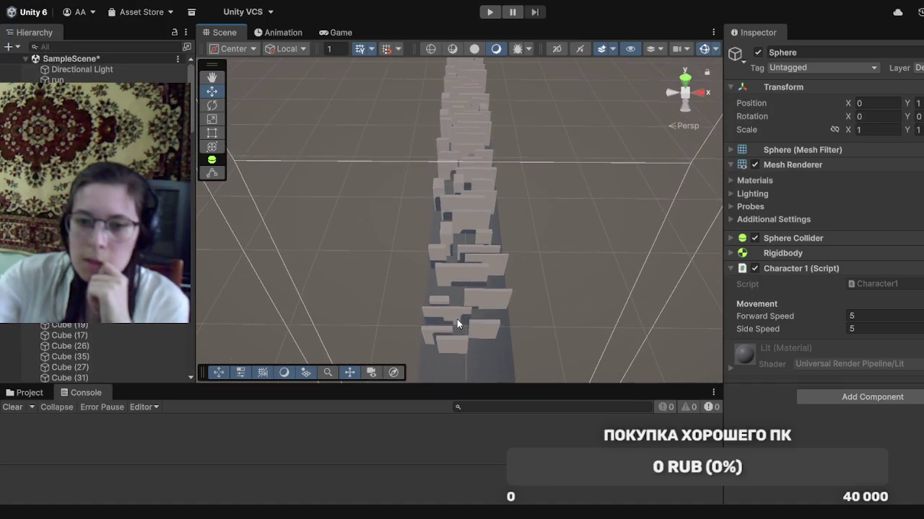
pyautogui.scroll(2, 610, 267)
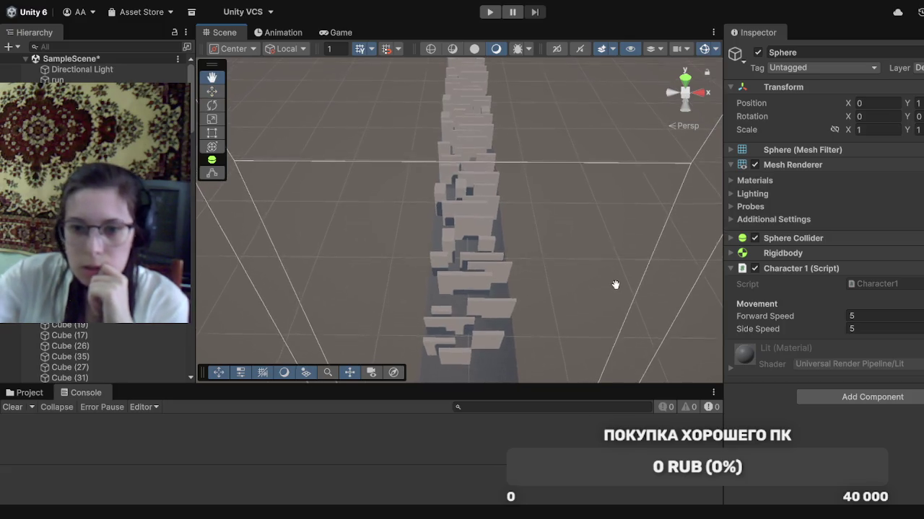
pyautogui.moveTo(636, 235)
pyautogui.mouseDown()
pyautogui.moveTo(532, 260)
pyautogui.moveTo(524, 365)
pyautogui.moveTo(523, 333)
pyautogui.mouseUp()
pyautogui.scroll(3, 449, 139)
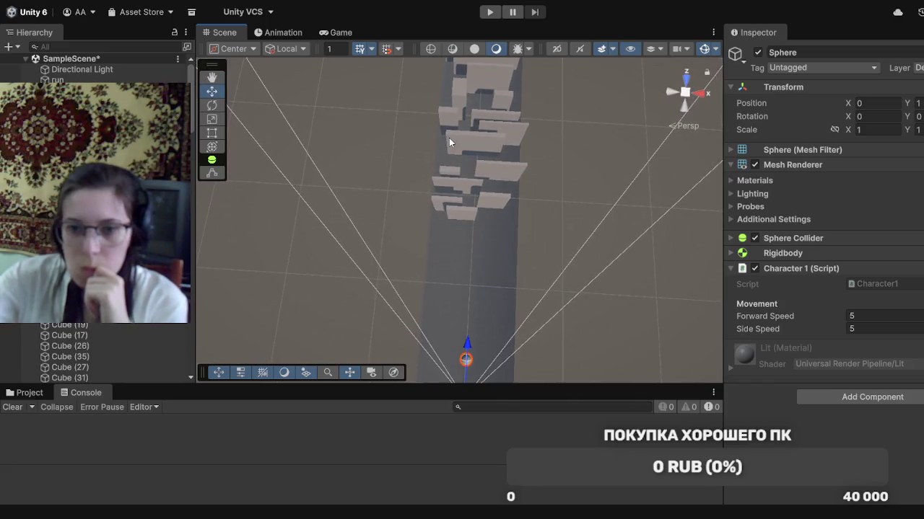
pyautogui.scroll(3, 448, 138)
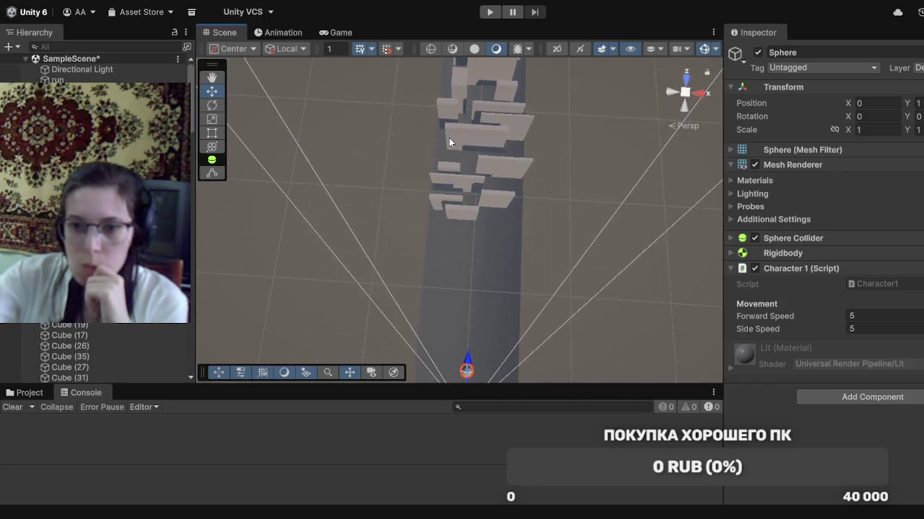
pyautogui.scroll(1, 449, 137)
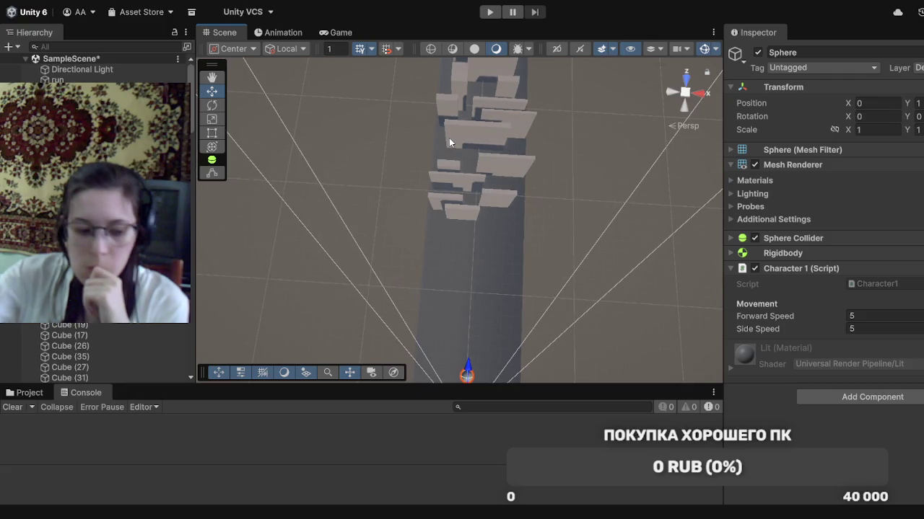
pyautogui.scroll(1, 505, 174)
pyautogui.scroll(2, 505, 172)
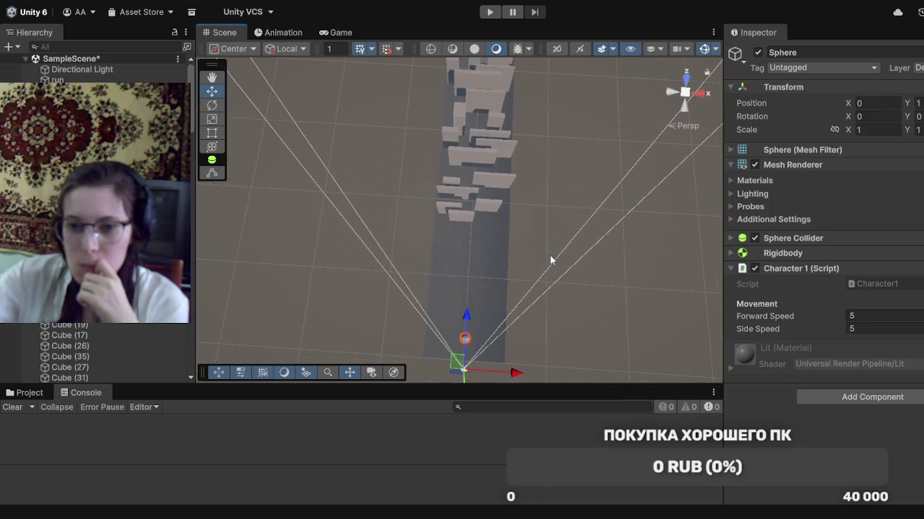
pyautogui.moveTo(540, 200)
pyautogui.mouseDown()
pyautogui.moveTo(540, 361)
pyautogui.moveTo(567, 256)
pyautogui.moveTo(556, 239)
pyautogui.moveTo(556, 314)
pyautogui.mouseUp()
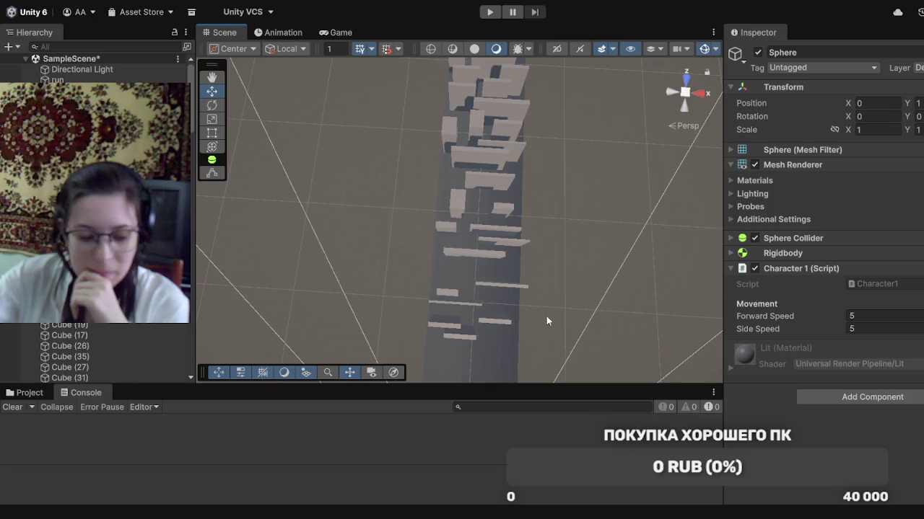
pyautogui.moveTo(581, 320); pyautogui.dragTo(597, 177)
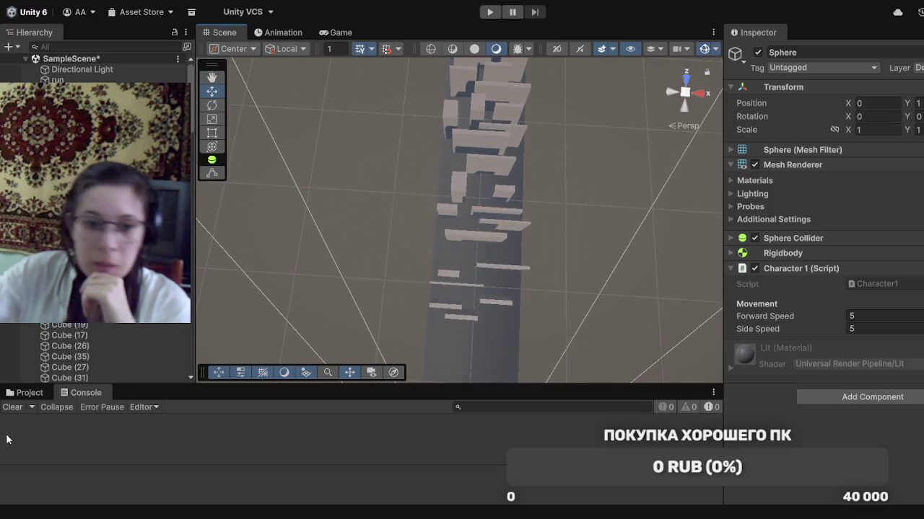
# Shift Cube (15), Cube (9) and Cube (2) slightly forward along the track
pyautogui.click(41, 395)
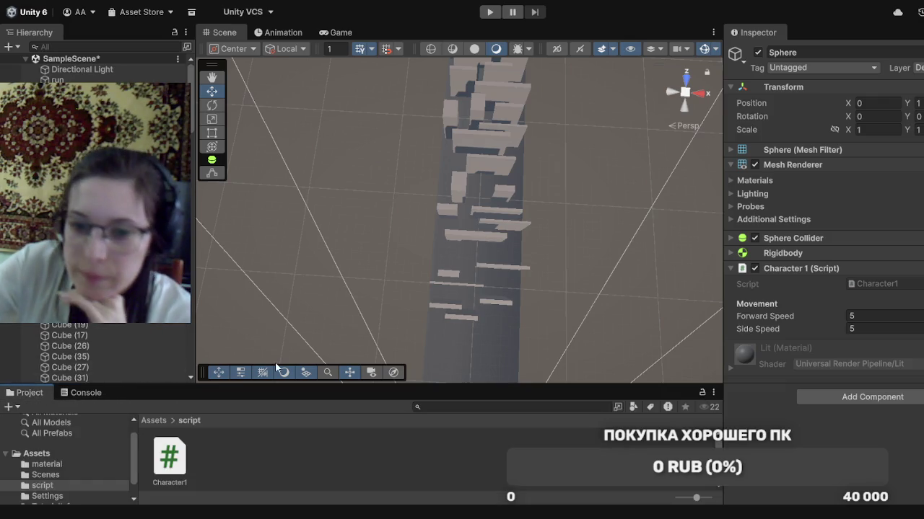
pyautogui.click(496, 302)
pyautogui.moveTo(495, 282); pyautogui.dragTo(493, 277)
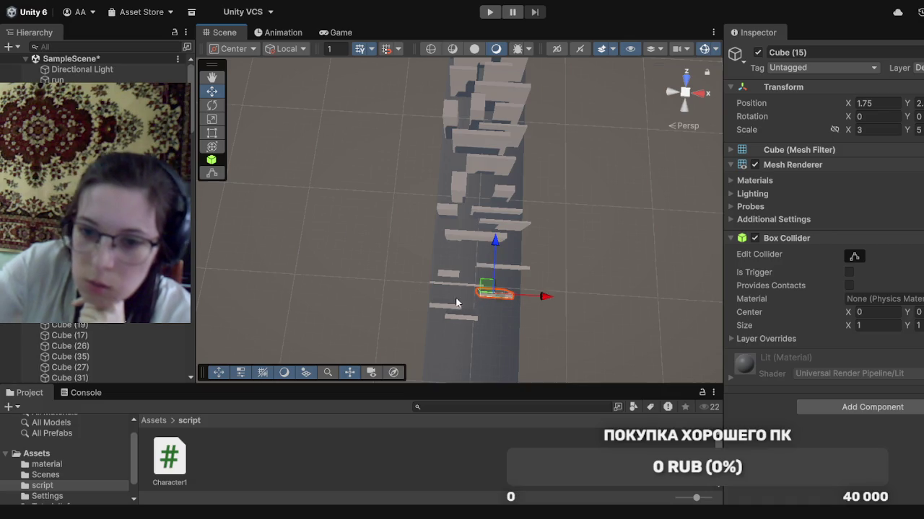
pyautogui.click(450, 276)
pyautogui.moveTo(451, 254); pyautogui.dragTo(451, 235)
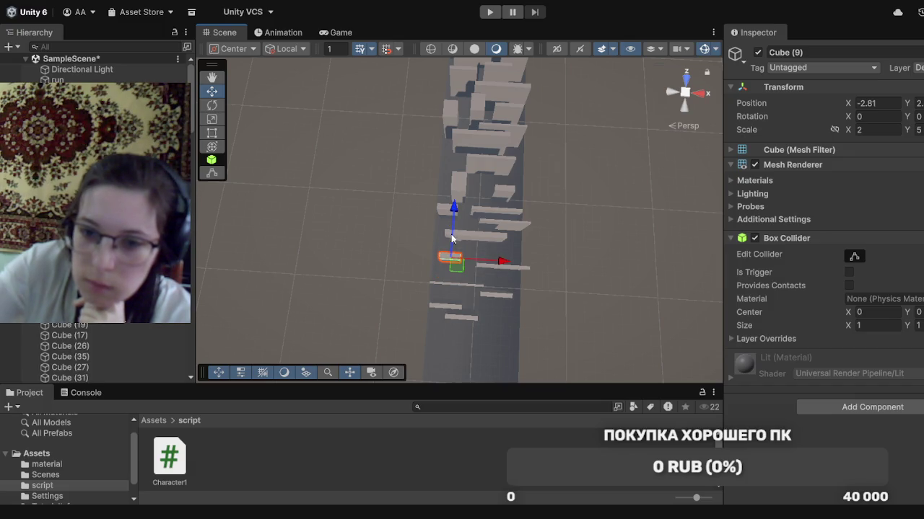
pyautogui.click(461, 285)
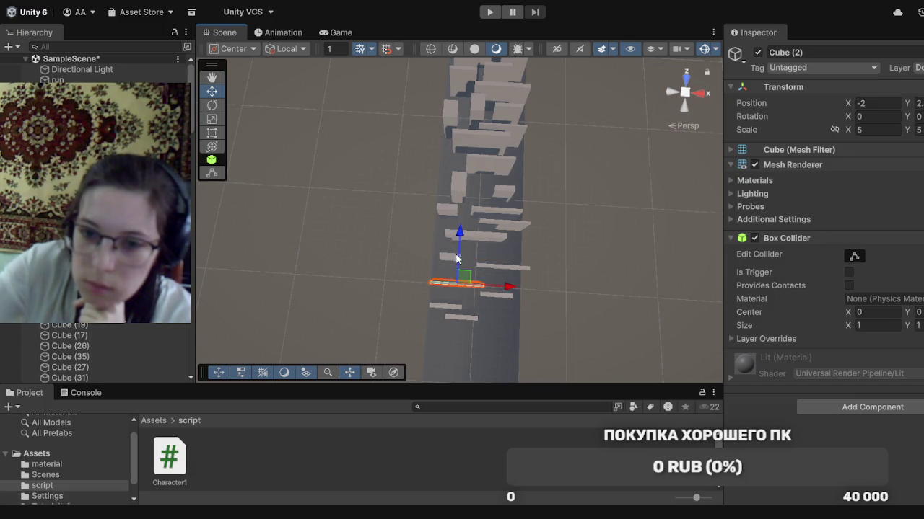
pyautogui.moveTo(458, 259); pyautogui.dragTo(455, 244)
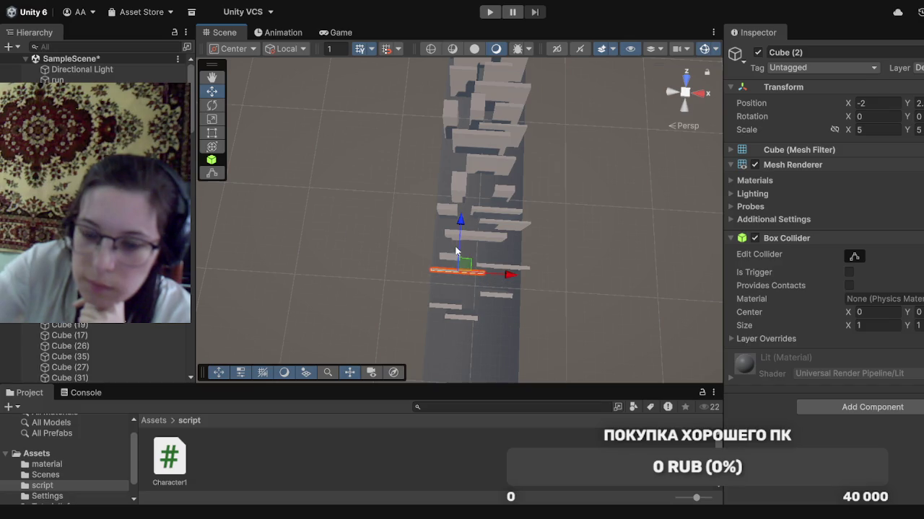
# Shift the Cube and Cube (5) planks forward along the track
pyautogui.click(514, 268)
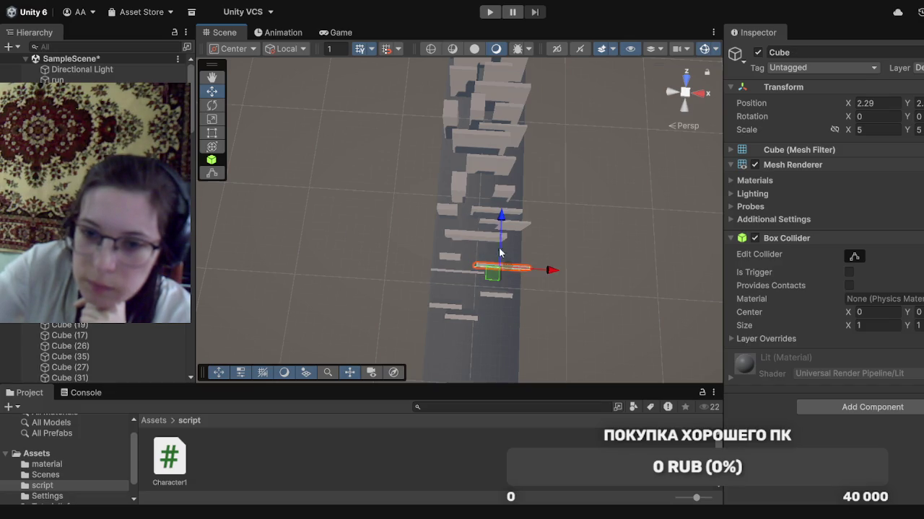
pyautogui.moveTo(502, 247); pyautogui.dragTo(497, 228)
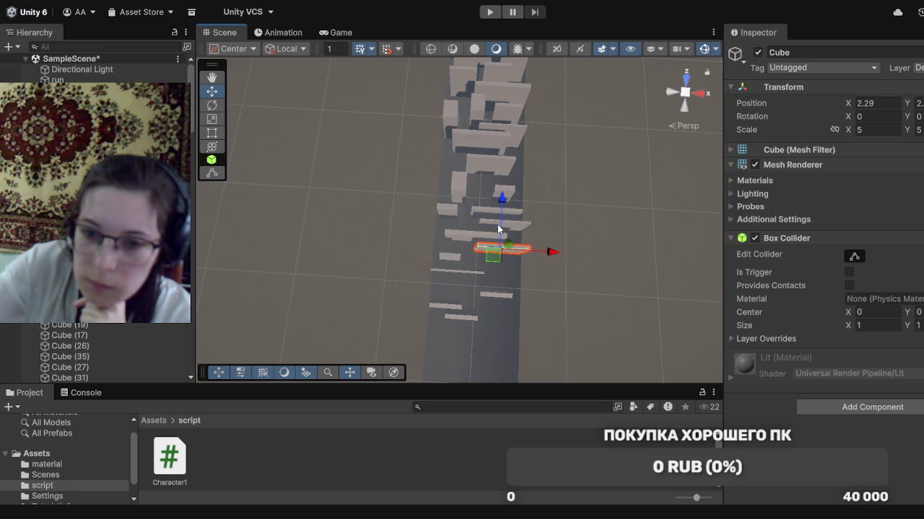
pyautogui.click(479, 233)
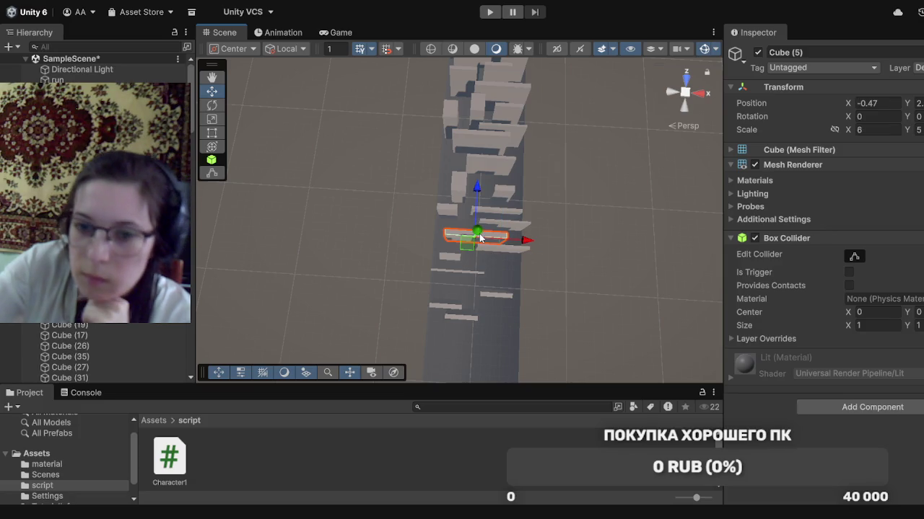
pyautogui.moveTo(480, 238); pyautogui.dragTo(476, 217)
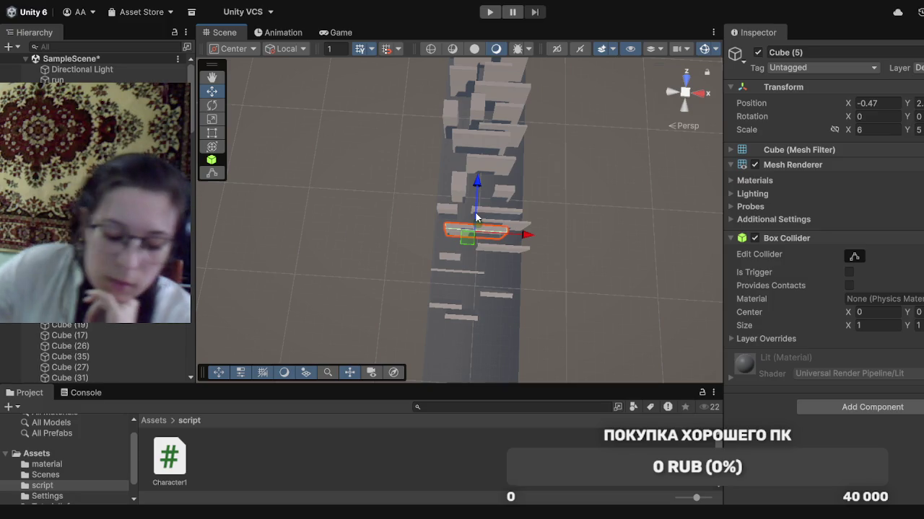
pyautogui.scroll(-3, 576, 218)
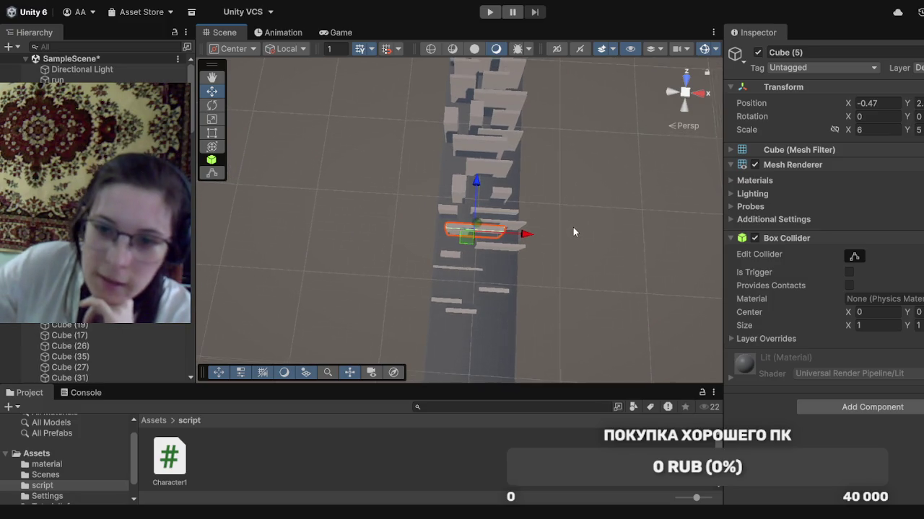
pyautogui.scroll(-5, 572, 227)
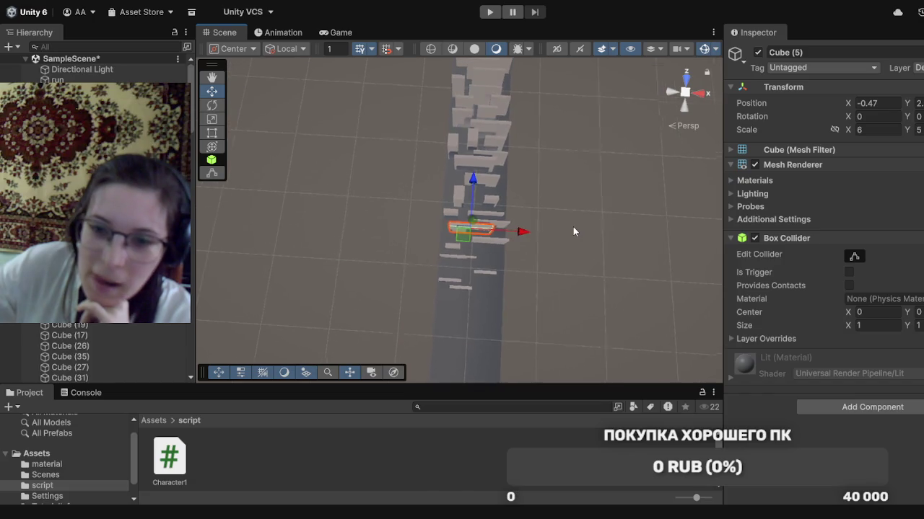
pyautogui.scroll(-5, 562, 237)
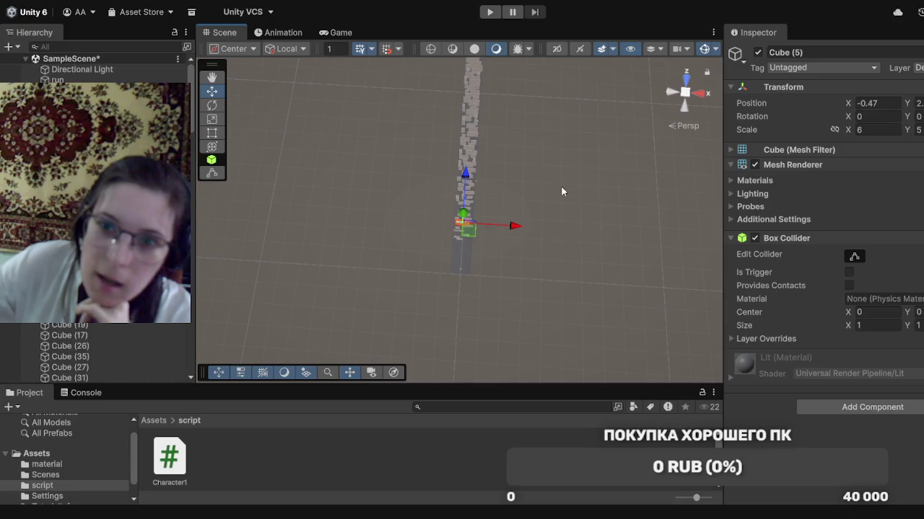
pyautogui.moveTo(560, 150)
pyautogui.mouseDown()
pyautogui.moveTo(543, 235)
pyautogui.moveTo(584, 377)
pyautogui.mouseUp()
# Shift Cube (5) sideways to about X 0.42 with the Move tool
pyautogui.moveTo(588, 413)
pyautogui.mouseDown()
pyautogui.moveTo(541, 322)
pyautogui.moveTo(562, 260)
pyautogui.mouseUp()
pyautogui.press('w')
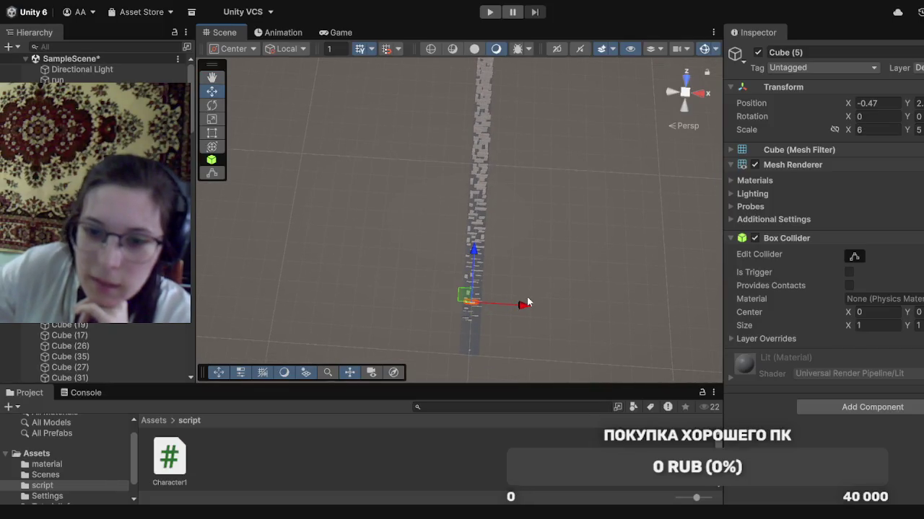
pyautogui.scroll(5, 454, 311)
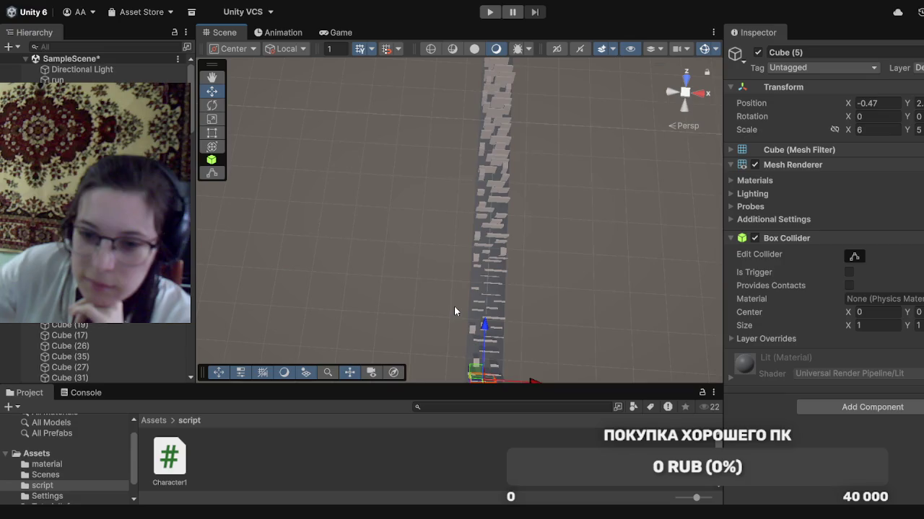
pyautogui.scroll(5, 455, 311)
pyautogui.scroll(3, 456, 311)
pyautogui.moveTo(612, 321)
pyautogui.mouseDown()
pyautogui.moveTo(629, 244)
pyautogui.moveTo(546, 330)
pyautogui.moveTo(569, 342)
pyautogui.moveTo(554, 316)
pyautogui.mouseUp()
pyautogui.press('w')
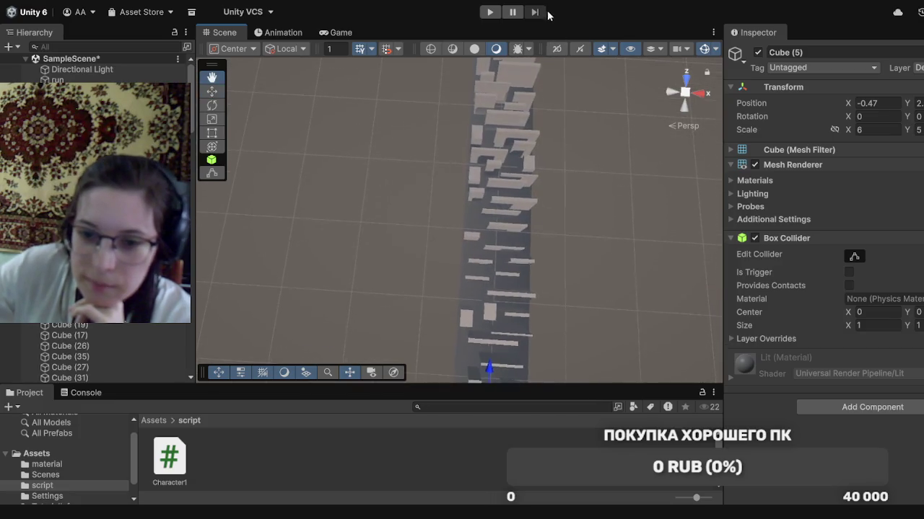
pyautogui.moveTo(596, 326)
pyautogui.mouseDown()
pyautogui.moveTo(565, 137)
pyautogui.moveTo(578, 44)
pyautogui.mouseUp()
pyautogui.moveTo(585, 310)
pyautogui.mouseDown()
pyautogui.moveTo(552, 198)
pyautogui.moveTo(512, 195)
pyautogui.mouseUp()
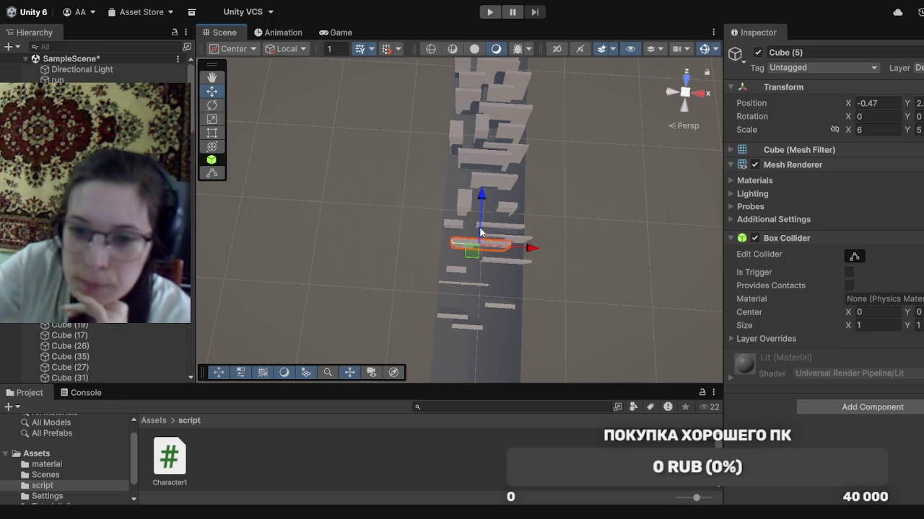
pyautogui.moveTo(481, 232); pyautogui.dragTo(524, 245)
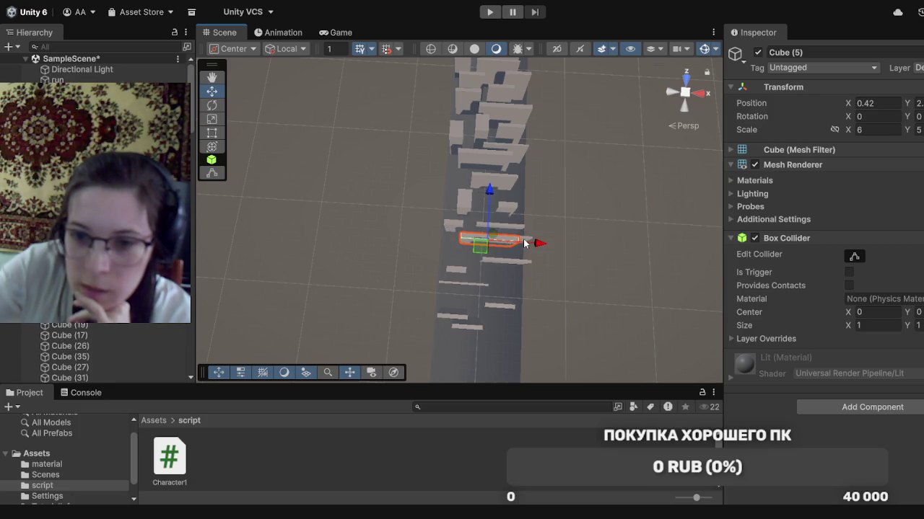
# Move Cube (11) and Cube (6) forward along the track
pyautogui.click(524, 243)
pyautogui.moveTo(507, 218); pyautogui.dragTo(503, 200)
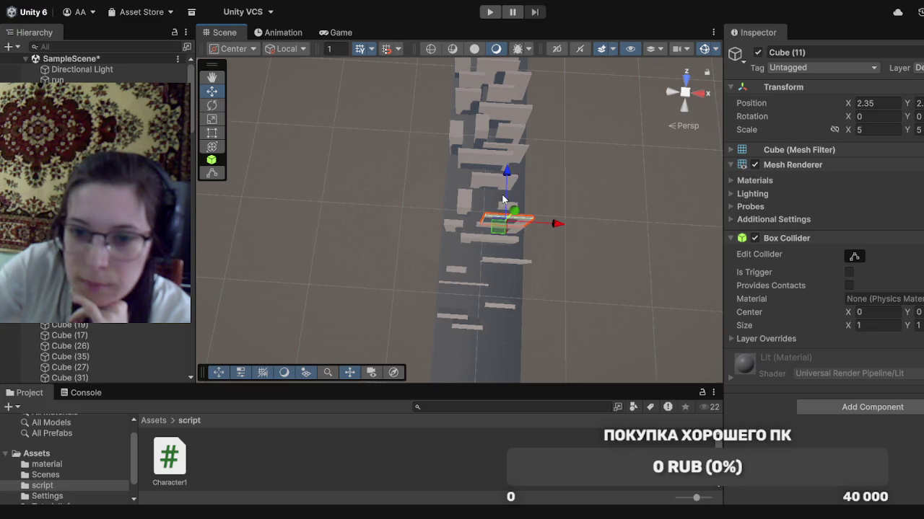
pyautogui.click(488, 229)
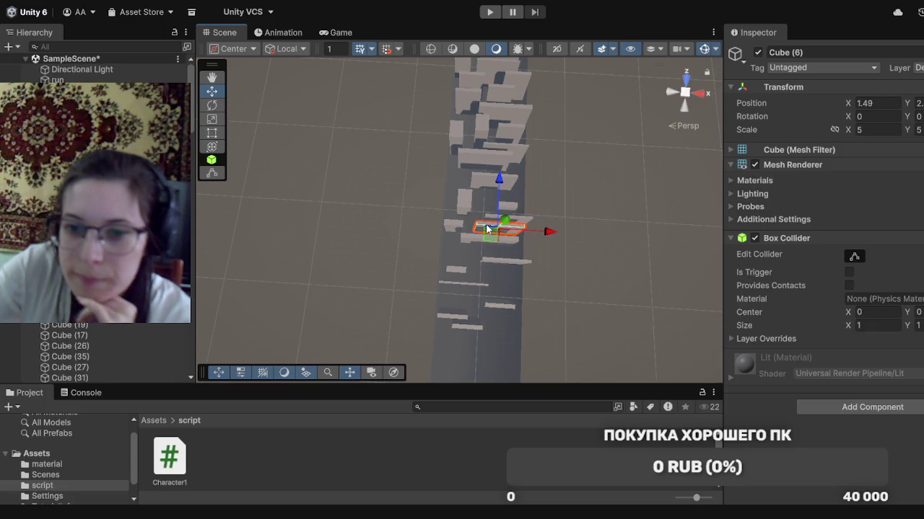
pyautogui.moveTo(498, 189); pyautogui.dragTo(499, 179)
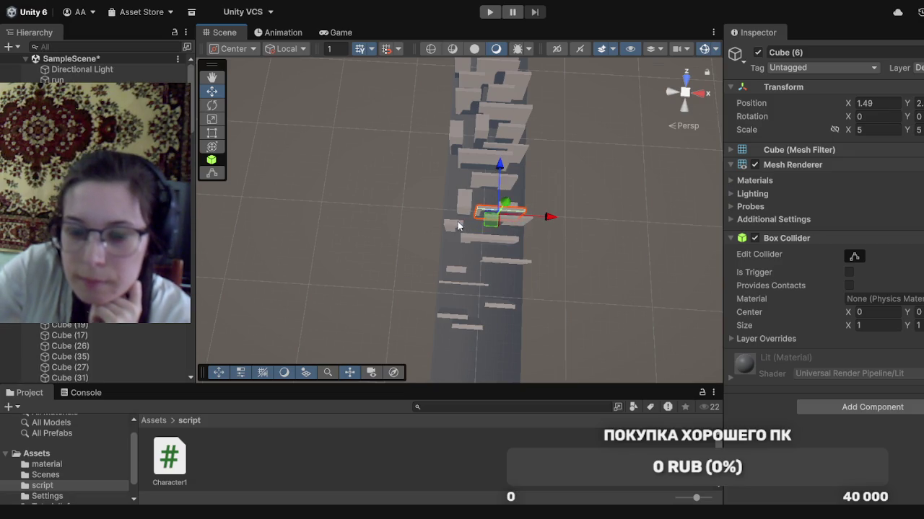
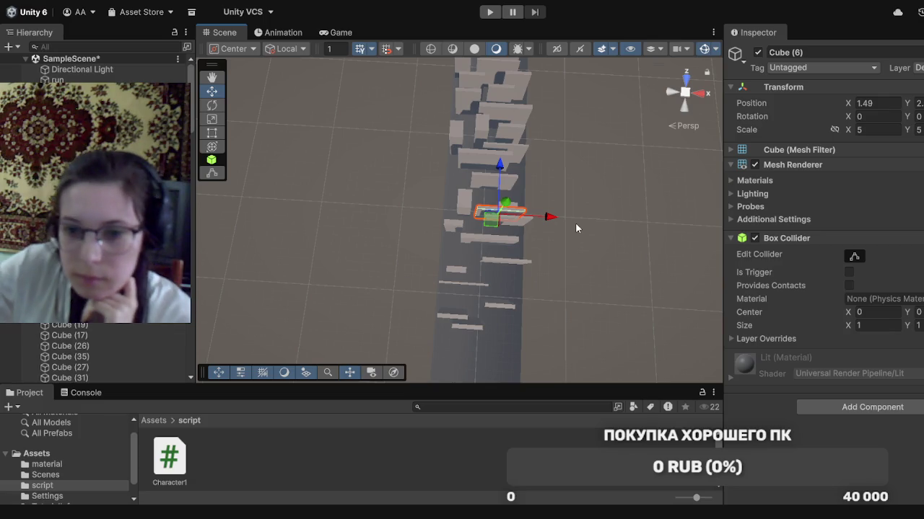
# Move obstacles Cube (3) and Cube (1) farther along the runway
pyautogui.moveTo(573, 223)
pyautogui.mouseDown()
pyautogui.moveTo(536, 231)
pyautogui.moveTo(404, 336)
pyautogui.mouseUp()
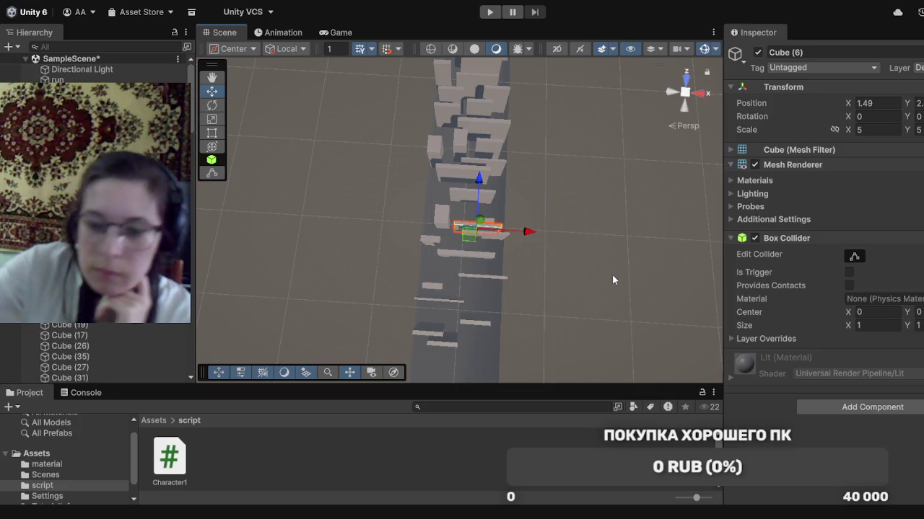
pyautogui.click(431, 239)
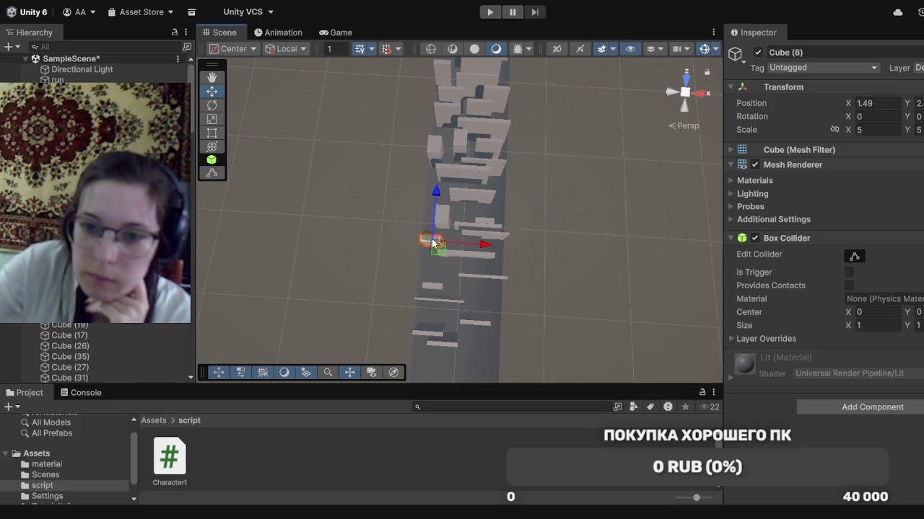
pyautogui.click(439, 217)
pyautogui.moveTo(443, 216); pyautogui.dragTo(474, 200)
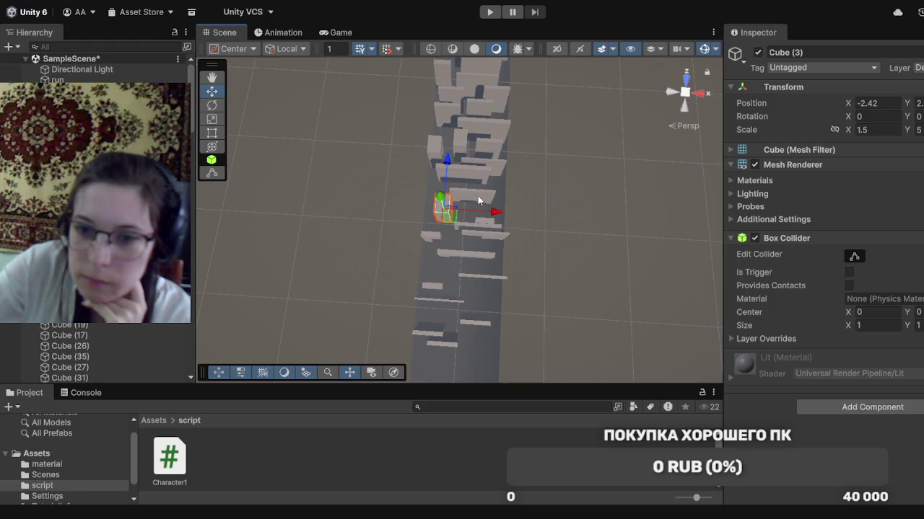
pyautogui.click(487, 225)
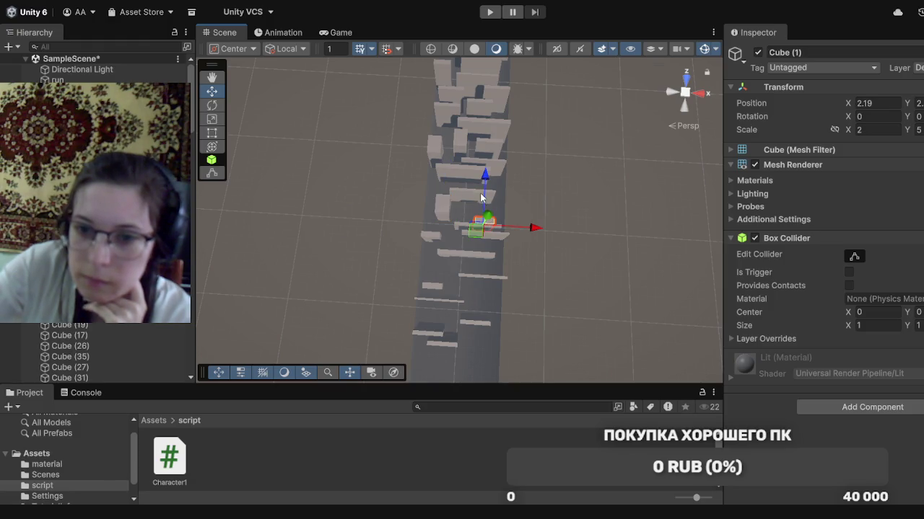
pyautogui.moveTo(485, 199)
pyautogui.mouseDown()
pyautogui.moveTo(484, 173)
pyautogui.moveTo(485, 184)
pyautogui.mouseUp()
# Nudge slab Cube (6) along the runway and sideways to X 1.98, then slide Cube (7) slightly
pyautogui.click(491, 225)
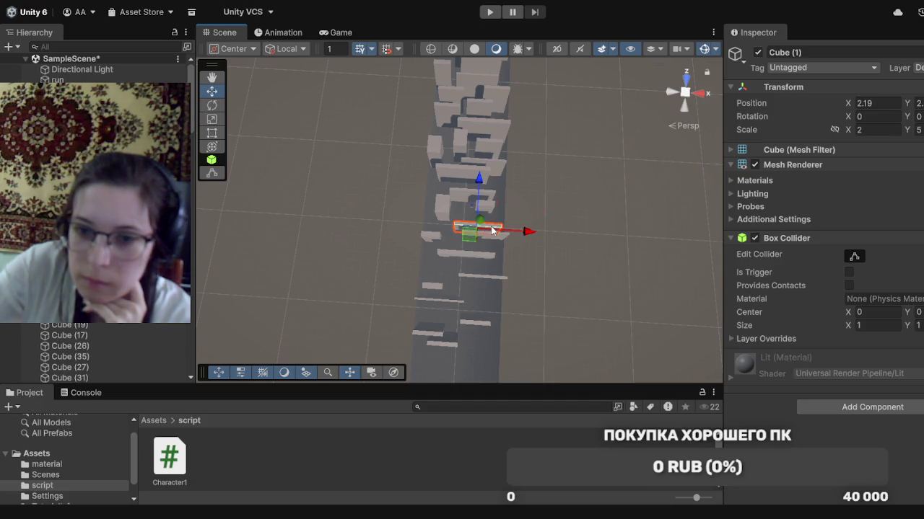
pyautogui.moveTo(479, 196); pyautogui.dragTo(478, 188)
pyautogui.moveTo(516, 229); pyautogui.dragTo(521, 229)
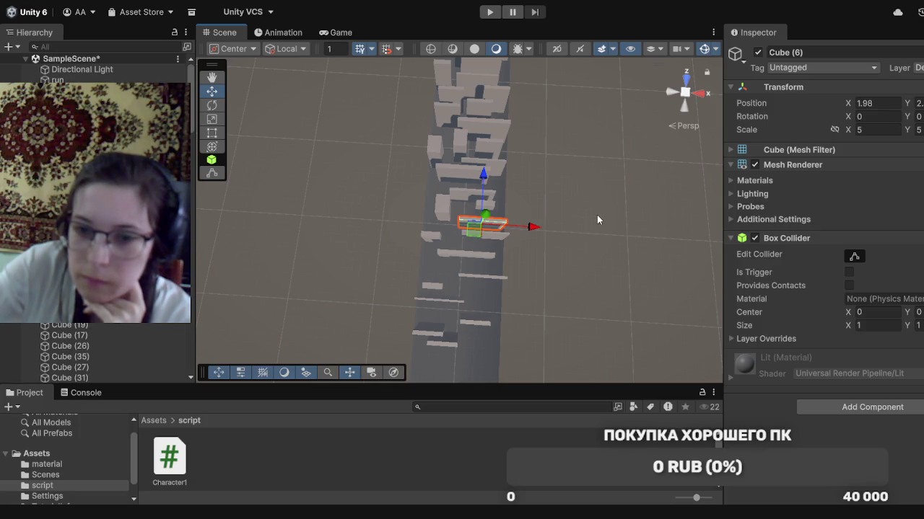
pyautogui.click(462, 188)
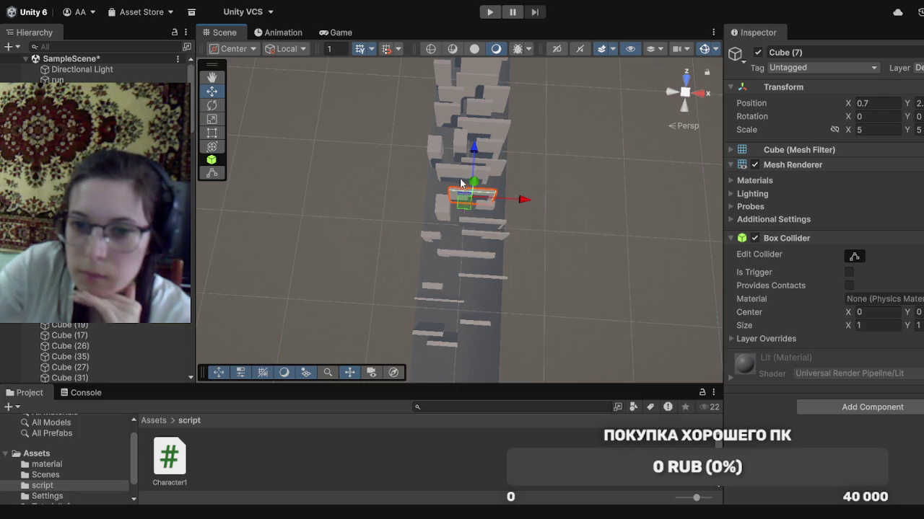
pyautogui.moveTo(471, 176); pyautogui.dragTo(471, 168)
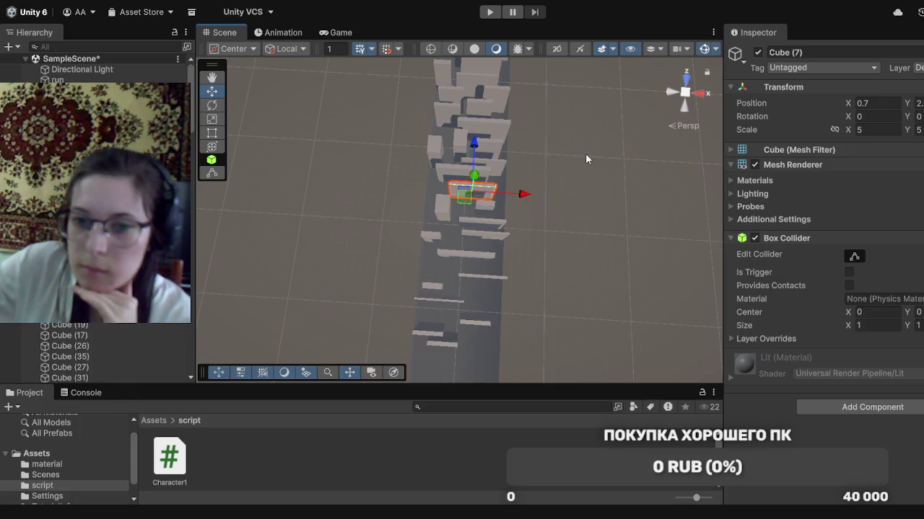
pyautogui.moveTo(588, 155)
pyautogui.mouseDown()
pyautogui.moveTo(573, 210)
pyautogui.moveTo(559, 206)
pyautogui.moveTo(505, 446)
pyautogui.mouseUp()
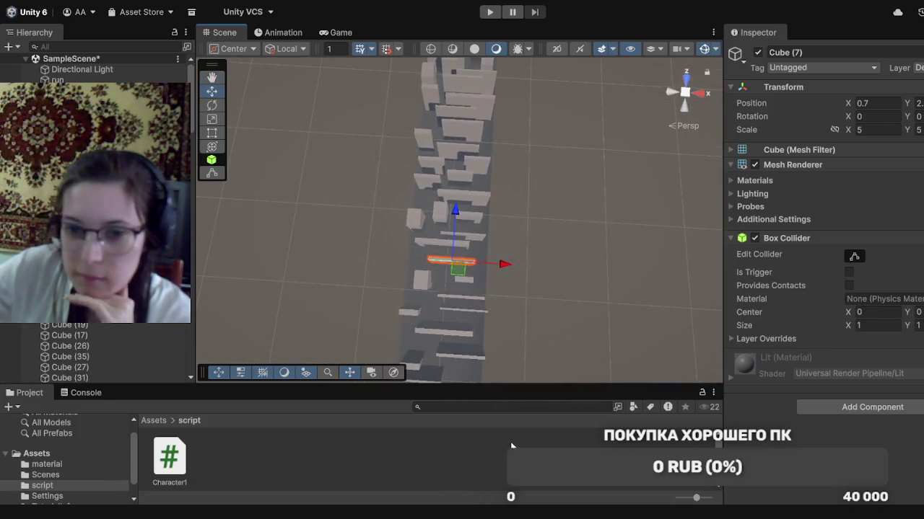
# Slide Cube (17) sideways to X 0.16
pyautogui.moveTo(550, 254)
pyautogui.mouseDown()
pyautogui.moveTo(556, 330)
pyautogui.moveTo(573, 358)
pyautogui.mouseUp()
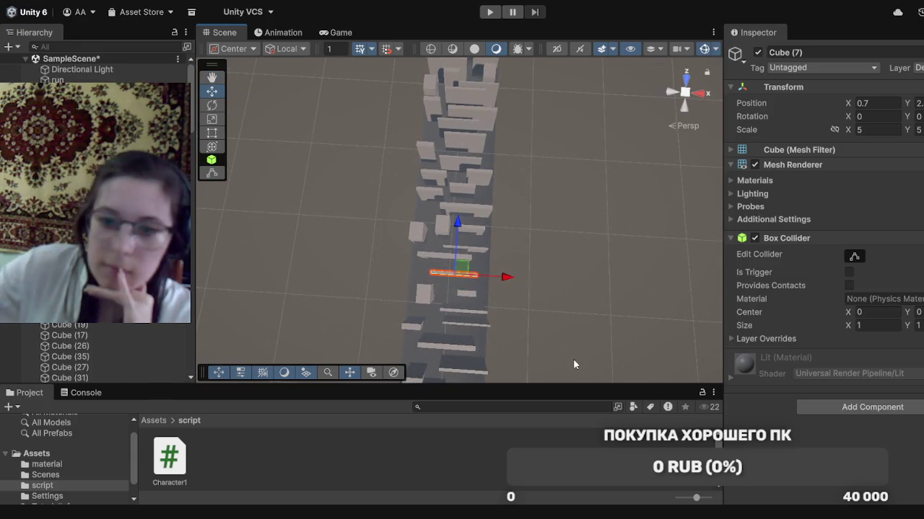
pyautogui.click(442, 253)
pyautogui.moveTo(485, 261); pyautogui.dragTo(491, 262)
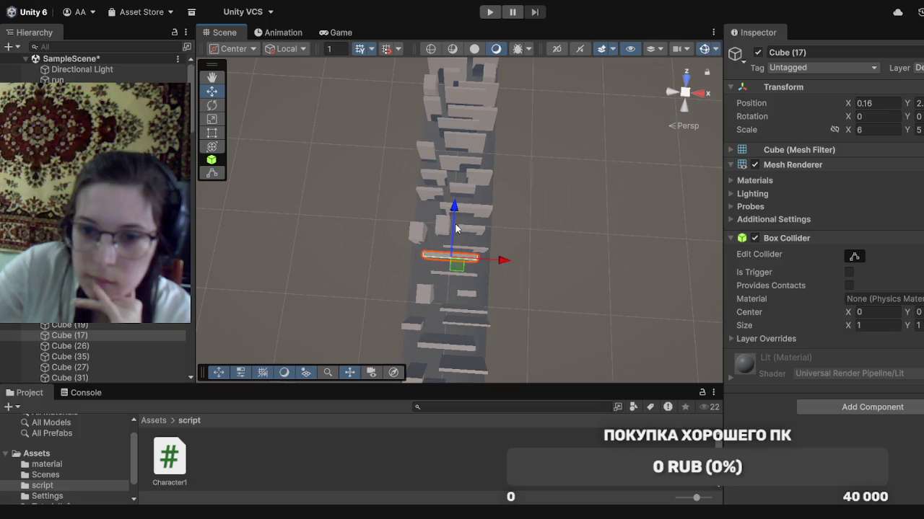
# Pan down the runway and push Cube (19), at X -2.77, slightly farther along
pyautogui.moveTo(502, 287); pyautogui.dragTo(482, 330)
pyautogui.moveTo(503, 256); pyautogui.dragTo(510, 223)
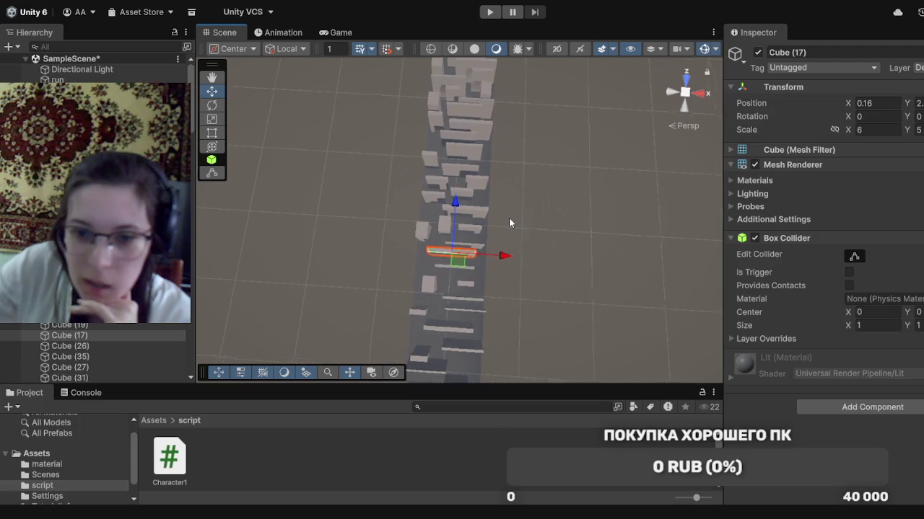
pyautogui.scroll(4, 508, 218)
pyautogui.moveTo(519, 207)
pyautogui.mouseDown()
pyautogui.moveTo(550, 292)
pyautogui.moveTo(572, 426)
pyautogui.mouseUp()
pyautogui.moveTo(547, 187)
pyautogui.mouseDown()
pyautogui.moveTo(534, 336)
pyautogui.moveTo(577, 292)
pyautogui.mouseUp()
pyautogui.moveTo(547, 190)
pyautogui.mouseDown()
pyautogui.moveTo(567, 313)
pyautogui.moveTo(553, 392)
pyautogui.mouseUp()
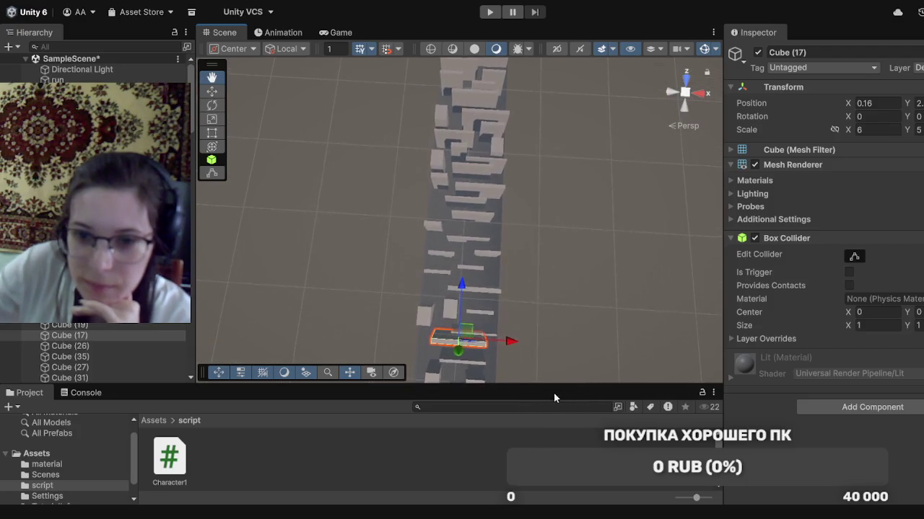
pyautogui.moveTo(567, 185)
pyautogui.mouseDown()
pyautogui.moveTo(558, 180)
pyautogui.moveTo(565, 410)
pyautogui.moveTo(567, 358)
pyautogui.mouseUp()
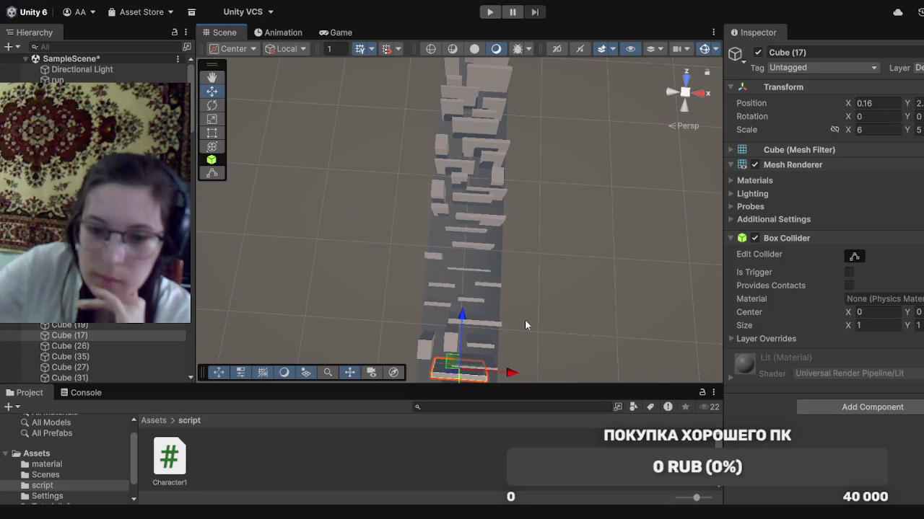
pyautogui.click(436, 302)
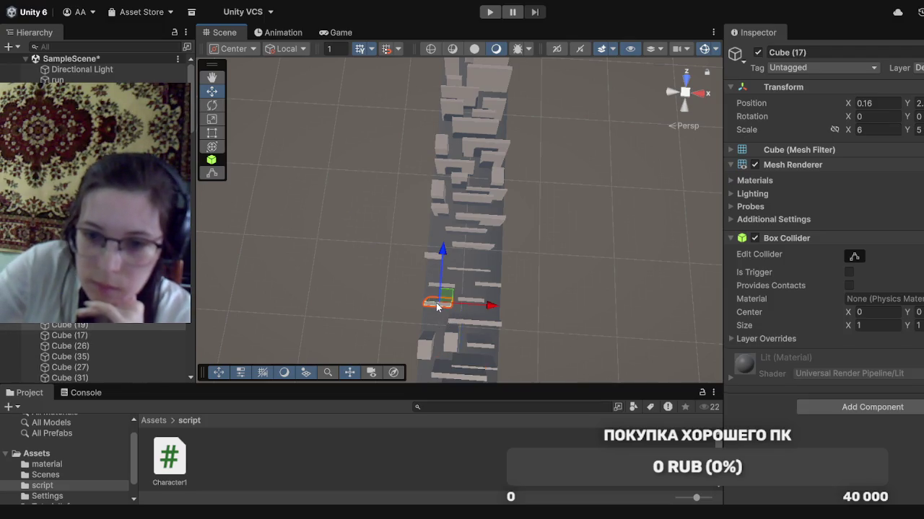
pyautogui.moveTo(438, 282); pyautogui.dragTo(440, 278)
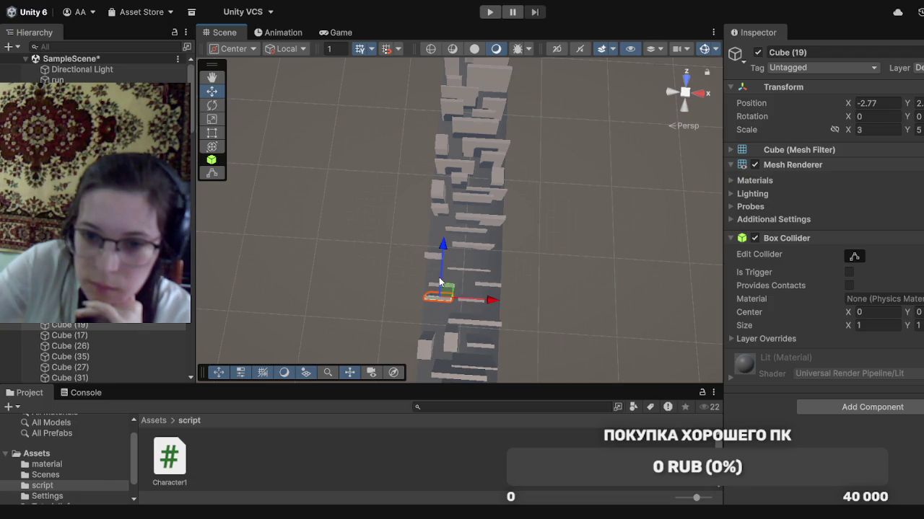
pyautogui.click(473, 303)
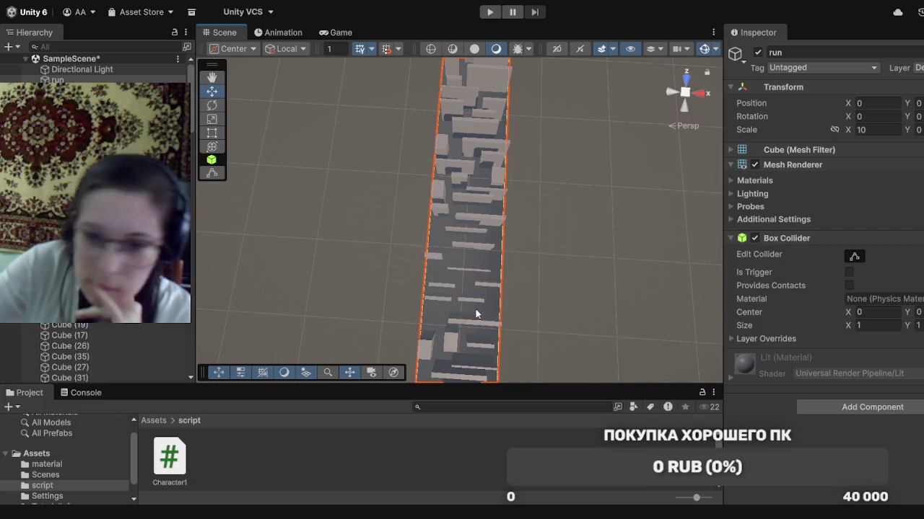
# Move Cube (32), Cube (33) and Cube (34) farther along the runway
pyautogui.click(476, 306)
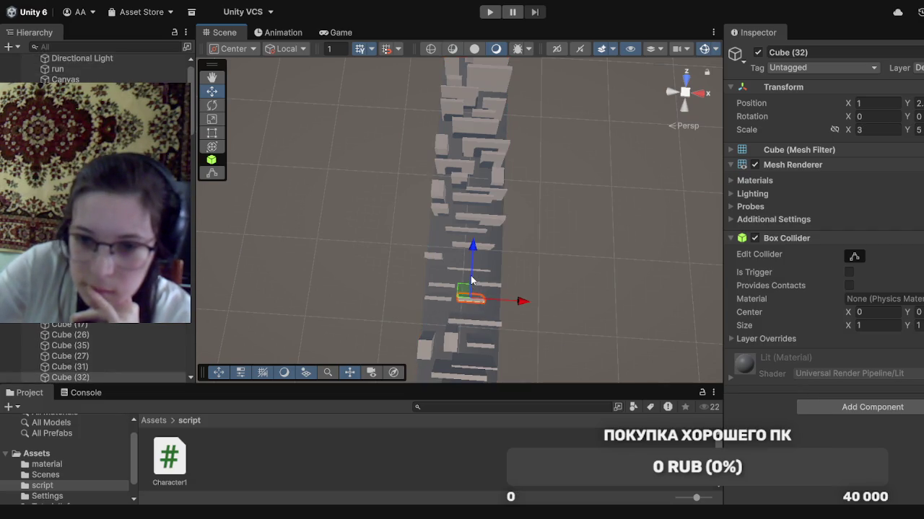
pyautogui.moveTo(471, 279); pyautogui.dragTo(470, 267)
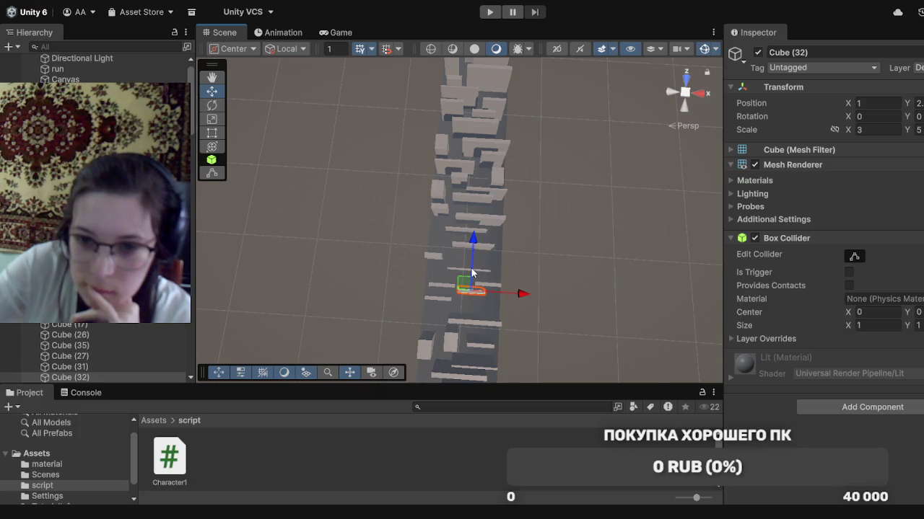
pyautogui.click(441, 288)
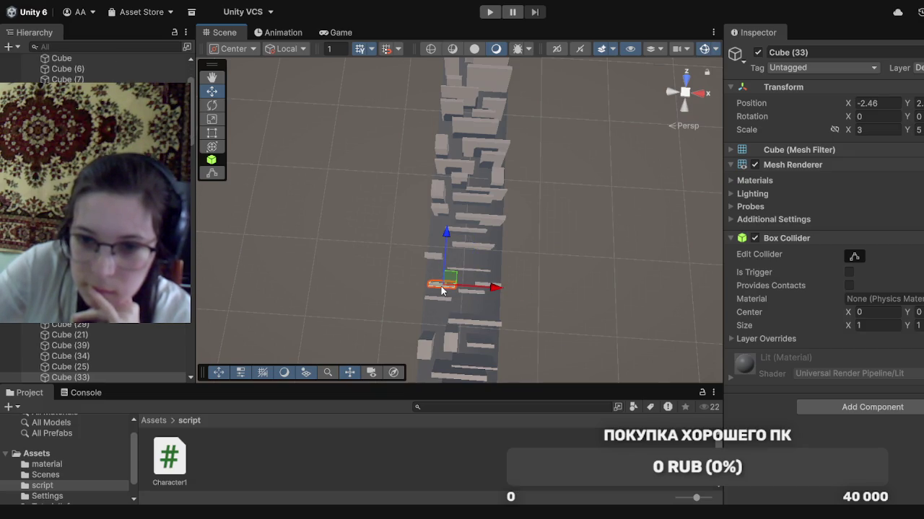
pyautogui.moveTo(444, 261); pyautogui.dragTo(444, 252)
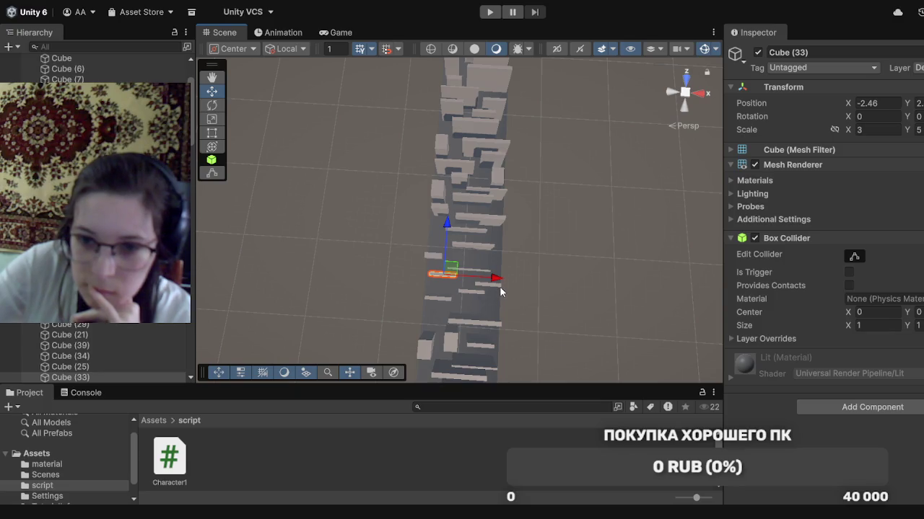
pyautogui.click(500, 287)
pyautogui.moveTo(488, 260); pyautogui.dragTo(485, 243)
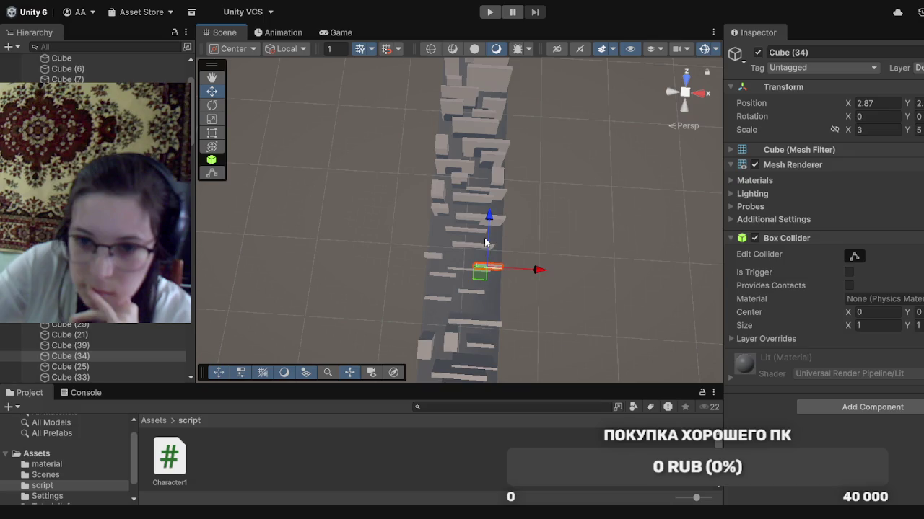
# Push Cube (26) farther along the runway and move Cube (25) slightly back
pyautogui.click(466, 272)
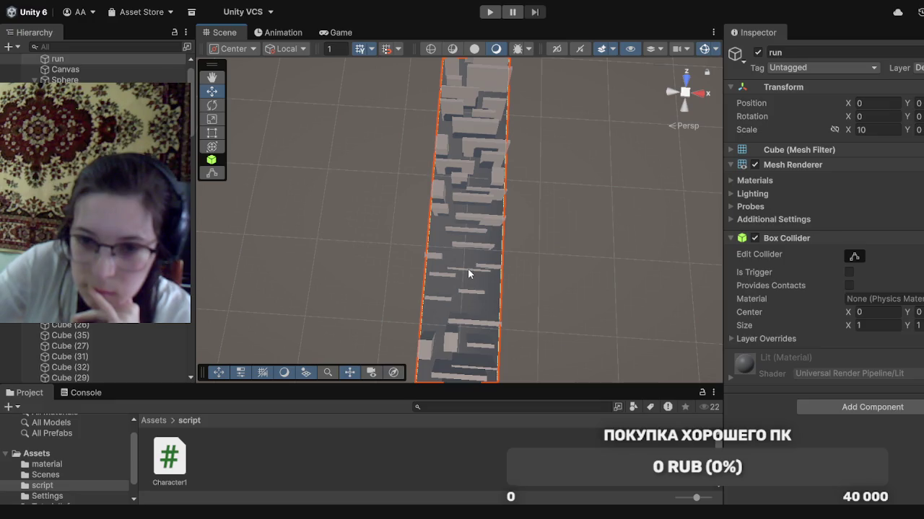
pyautogui.click(468, 269)
pyautogui.moveTo(469, 254); pyautogui.dragTo(469, 240)
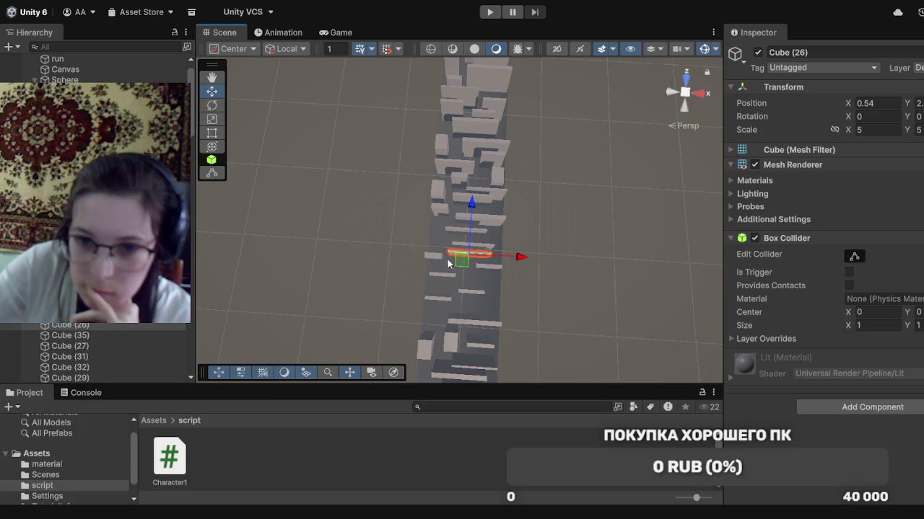
pyautogui.click(434, 255)
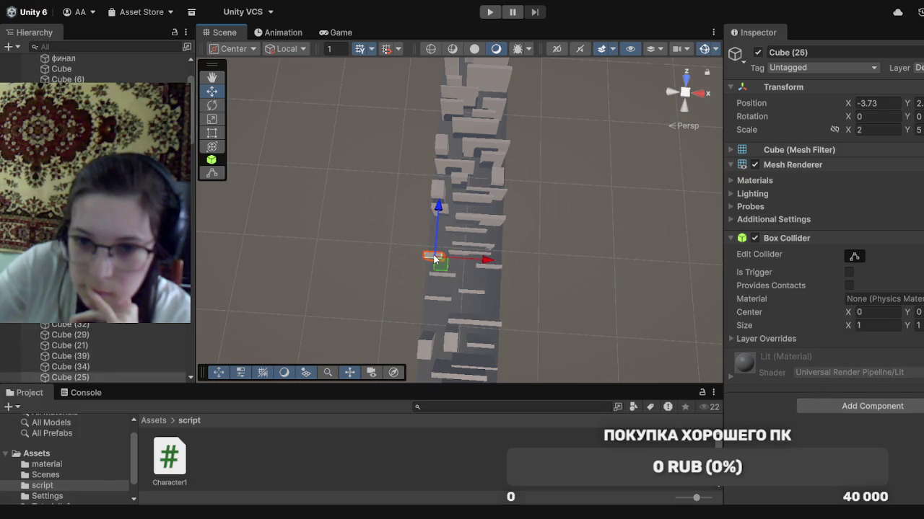
pyautogui.moveTo(437, 238); pyautogui.dragTo(436, 223)
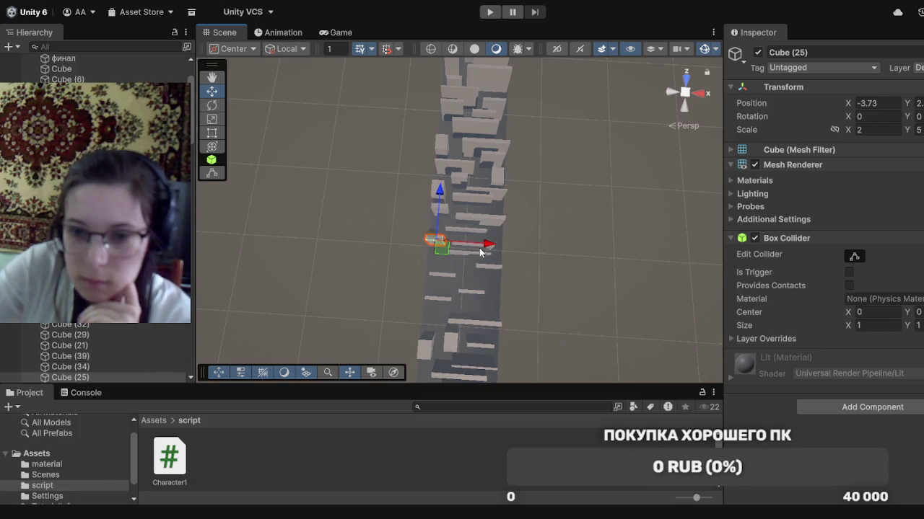
# Push Cube (20) at X 0.9 and Cube (28) at X -0.03 farther along the runway
pyautogui.click(521, 251)
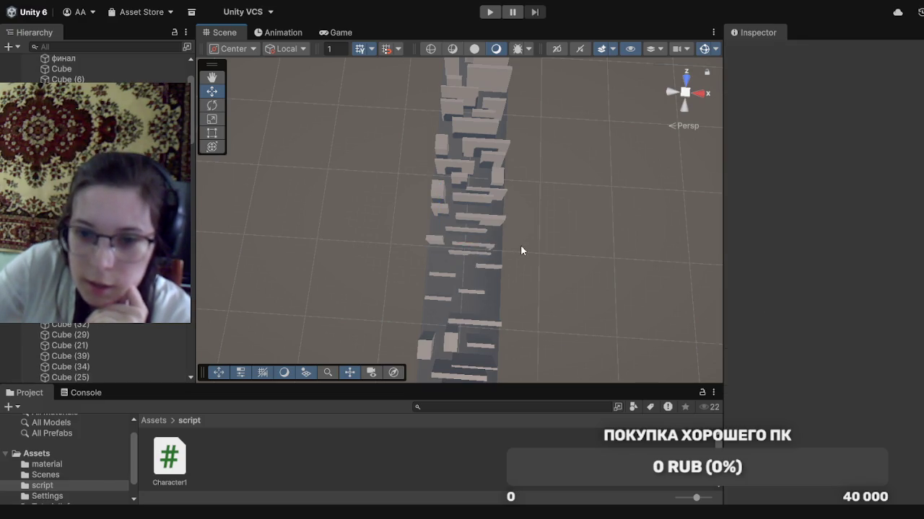
pyautogui.click(489, 249)
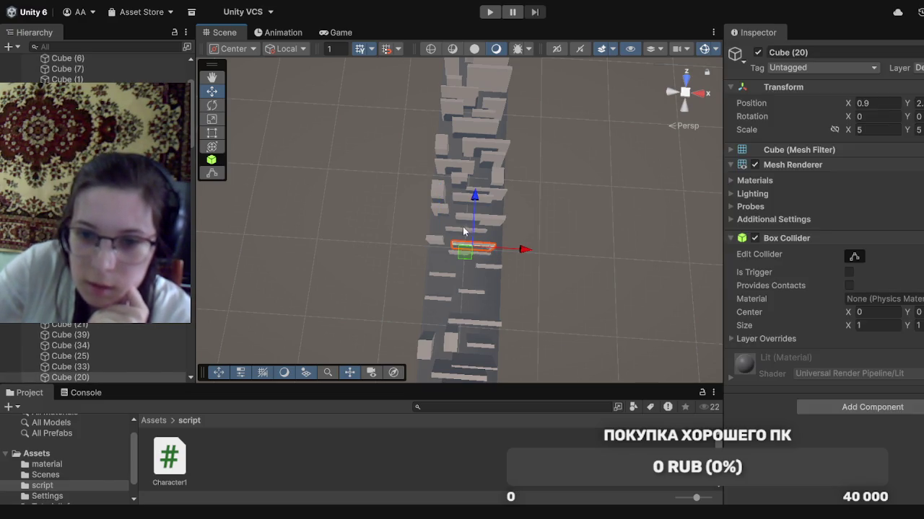
pyautogui.moveTo(471, 227); pyautogui.dragTo(474, 212)
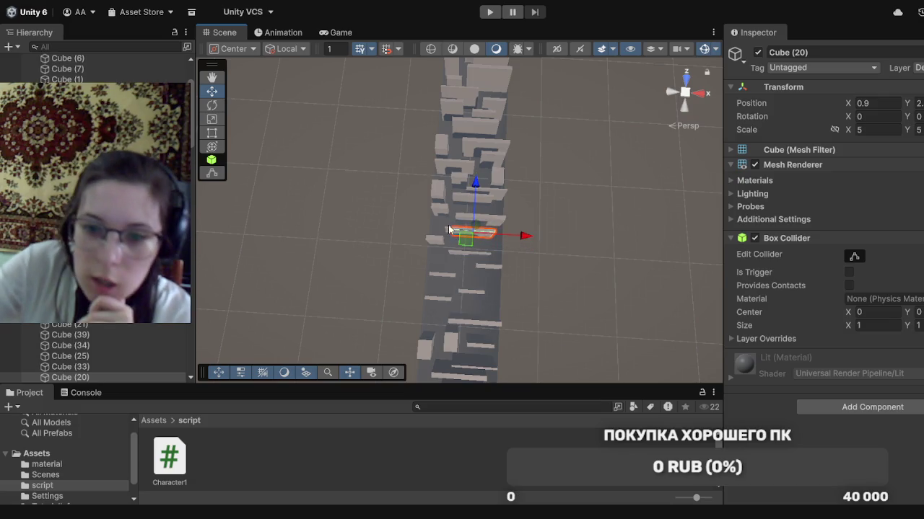
pyautogui.click(449, 232)
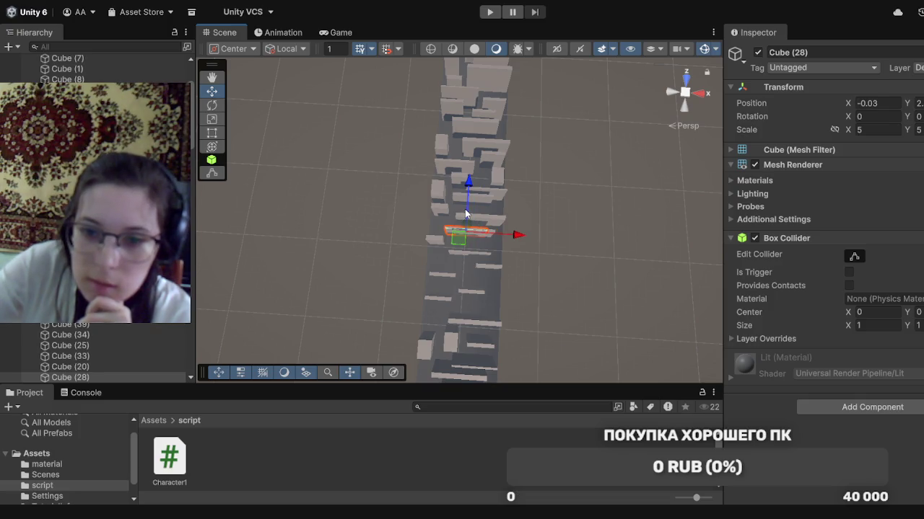
pyautogui.moveTo(467, 214); pyautogui.dragTo(466, 202)
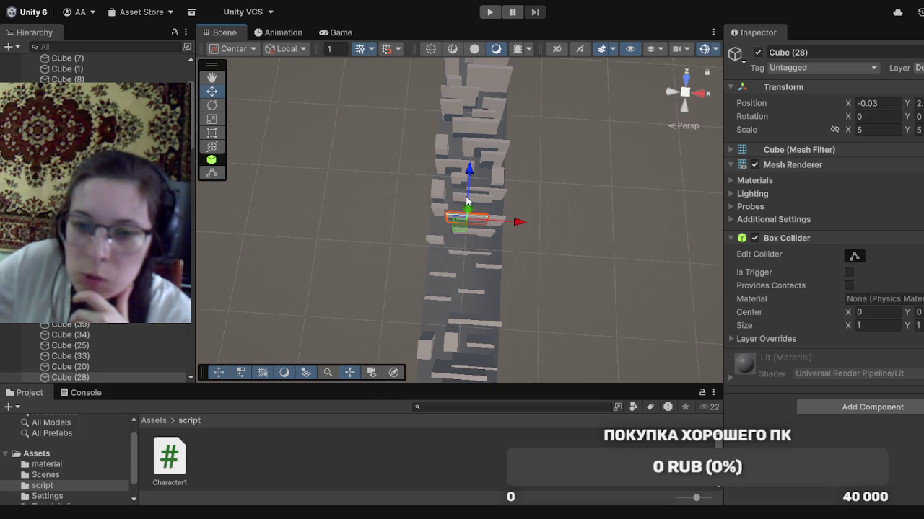
pyautogui.scroll(5, 575, 354)
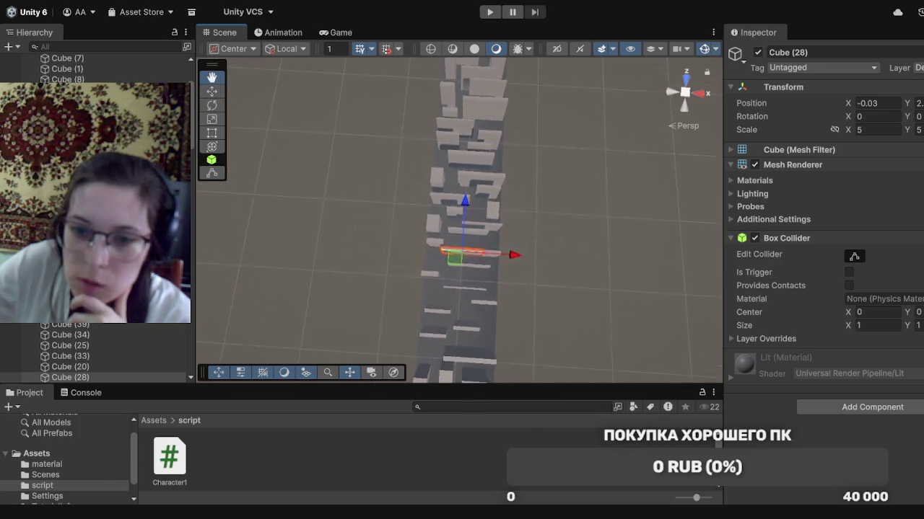
# Push Cube (36) further along the runway and nudge Cube (24) slightly
pyautogui.scroll(3, 535, 222)
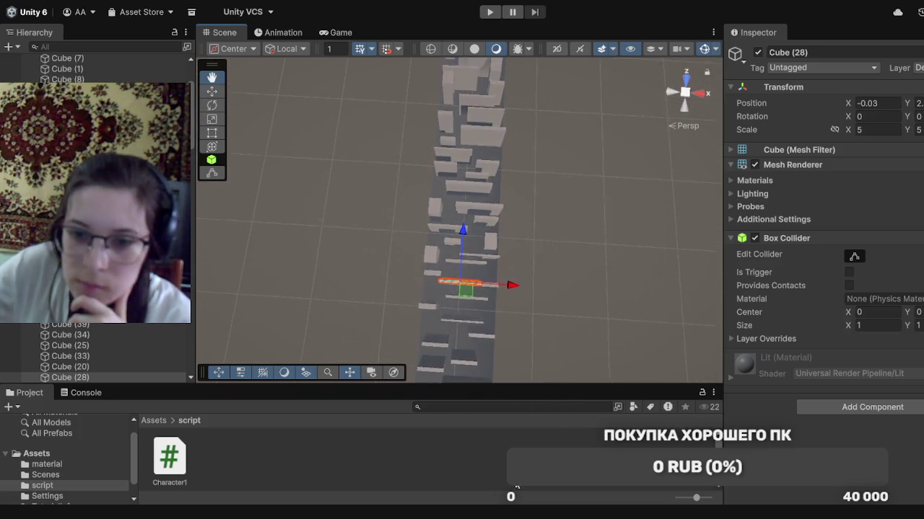
pyautogui.scroll(1, 574, 318)
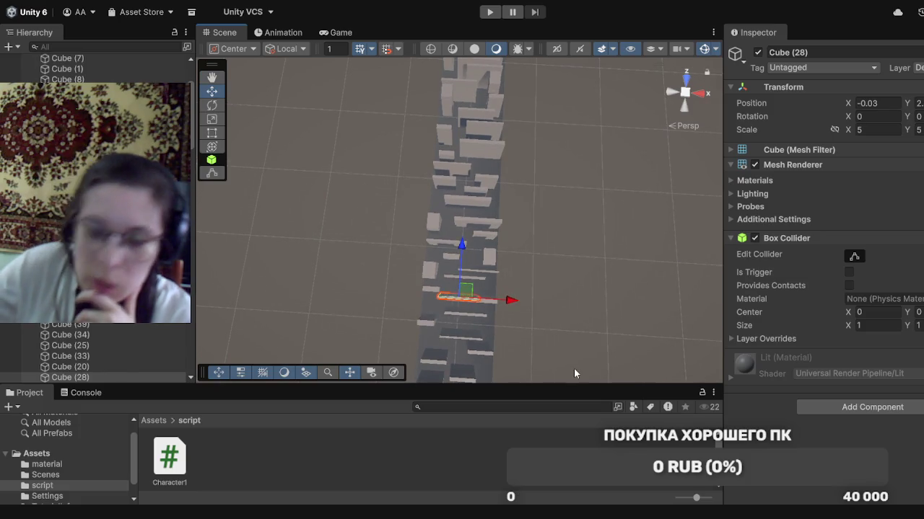
pyautogui.click(492, 308)
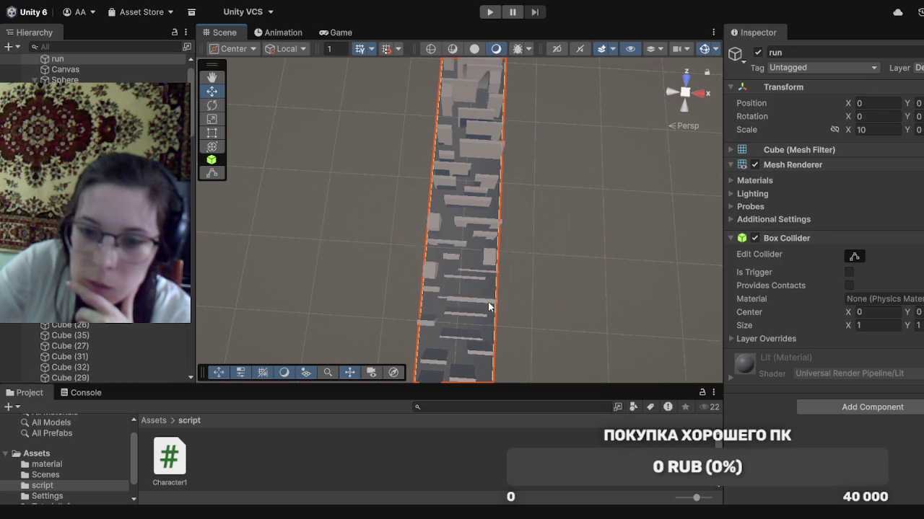
pyautogui.click(480, 298)
pyautogui.moveTo(471, 278); pyautogui.dragTo(472, 264)
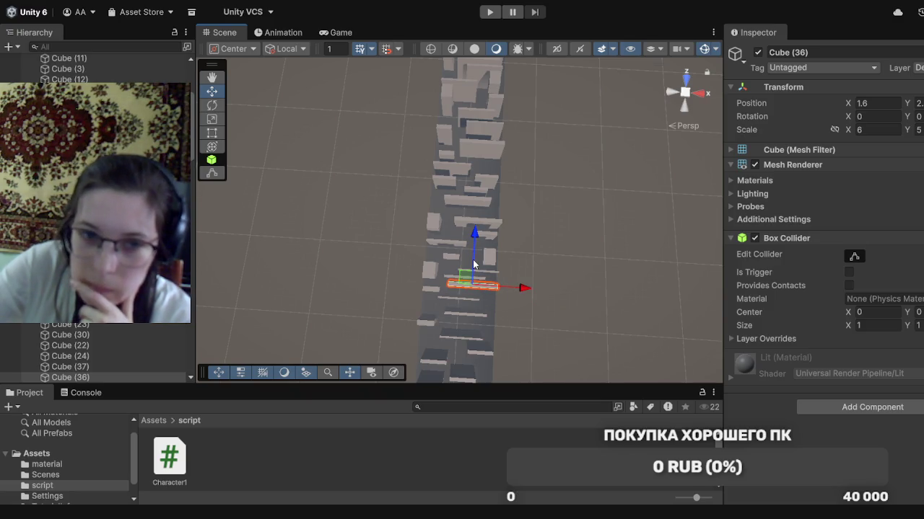
pyautogui.click(431, 291)
pyautogui.moveTo(434, 258); pyautogui.dragTo(436, 257)
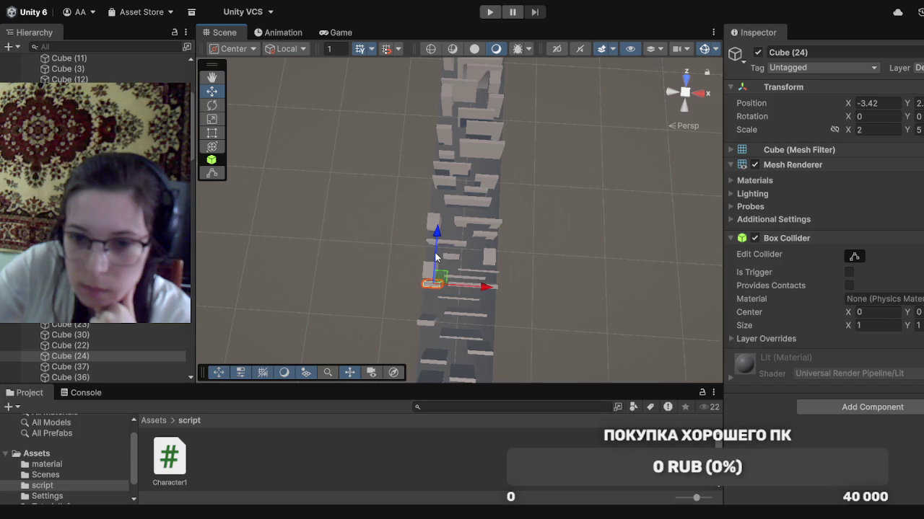
# Push Cube (29) and Cube (24) further along the runway
pyautogui.click(431, 275)
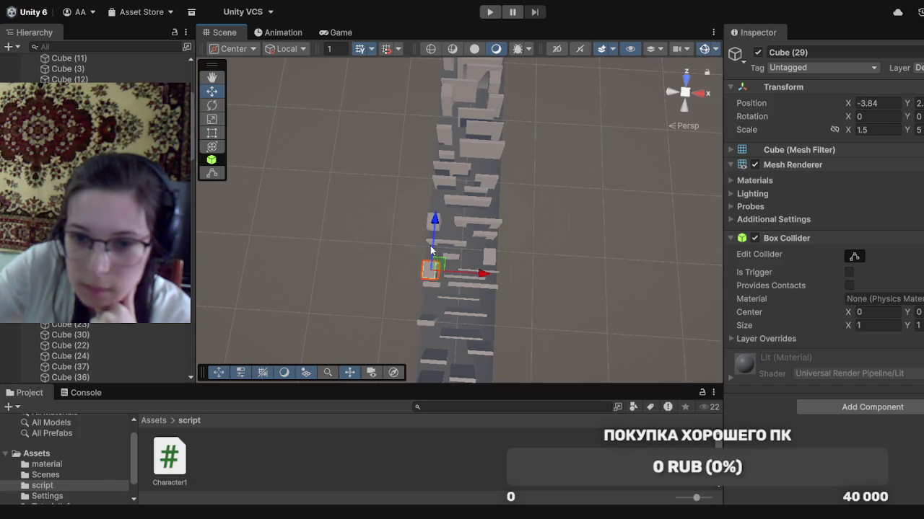
pyautogui.moveTo(435, 249); pyautogui.dragTo(435, 240)
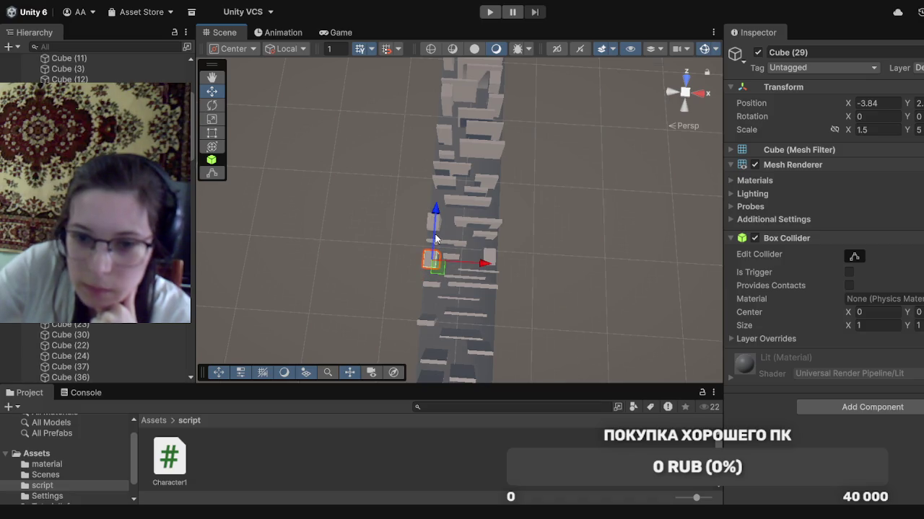
pyautogui.click(434, 285)
pyautogui.moveTo(435, 258); pyautogui.dragTo(435, 251)
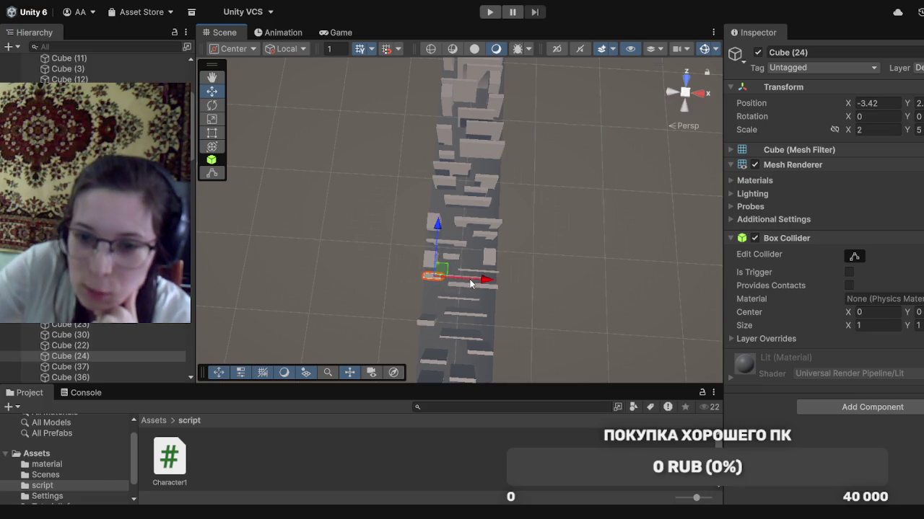
pyautogui.click(532, 262)
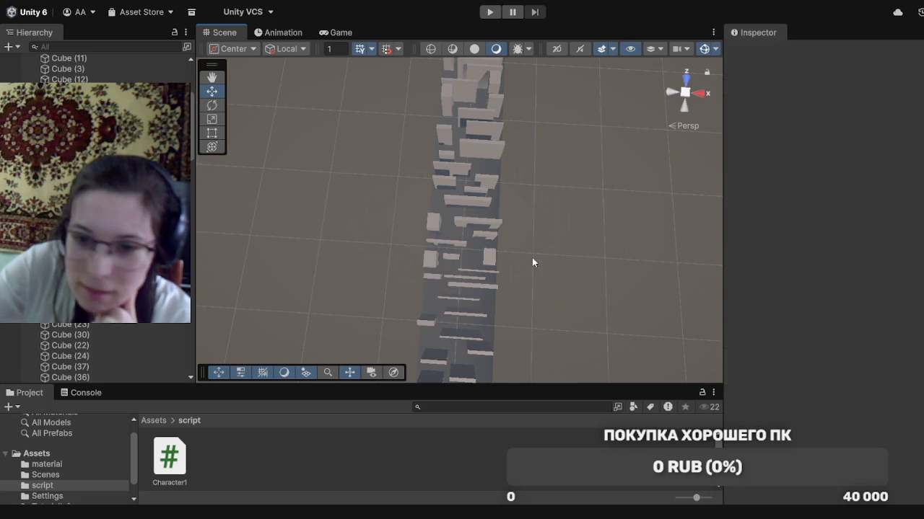
pyautogui.click(474, 282)
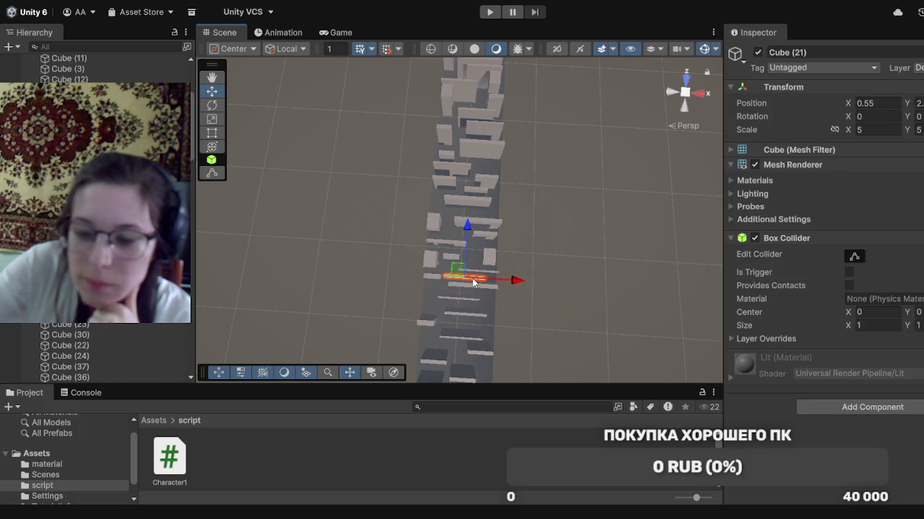
pyautogui.click(473, 282)
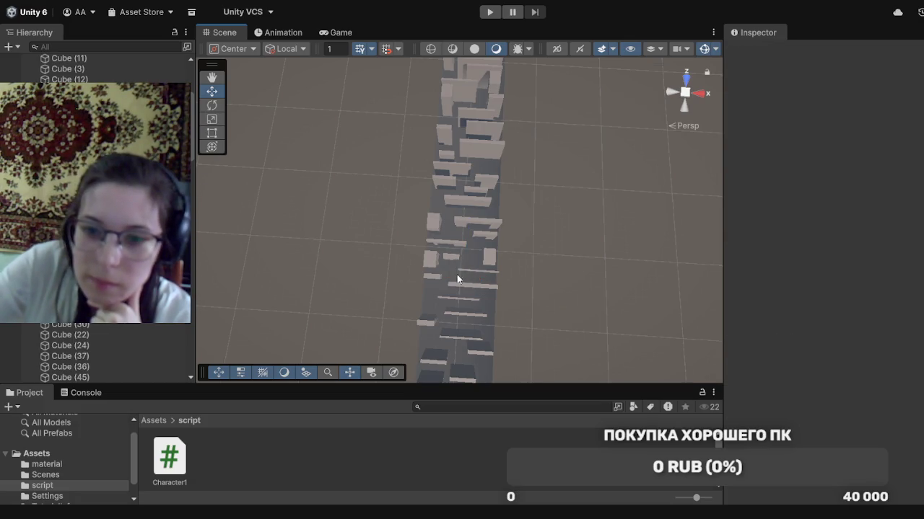
# Nudge Cube (39) and push Cube (35) further along the runway
pyautogui.click(477, 232)
pyautogui.moveTo(478, 200); pyautogui.dragTo(478, 193)
pyautogui.click(488, 237)
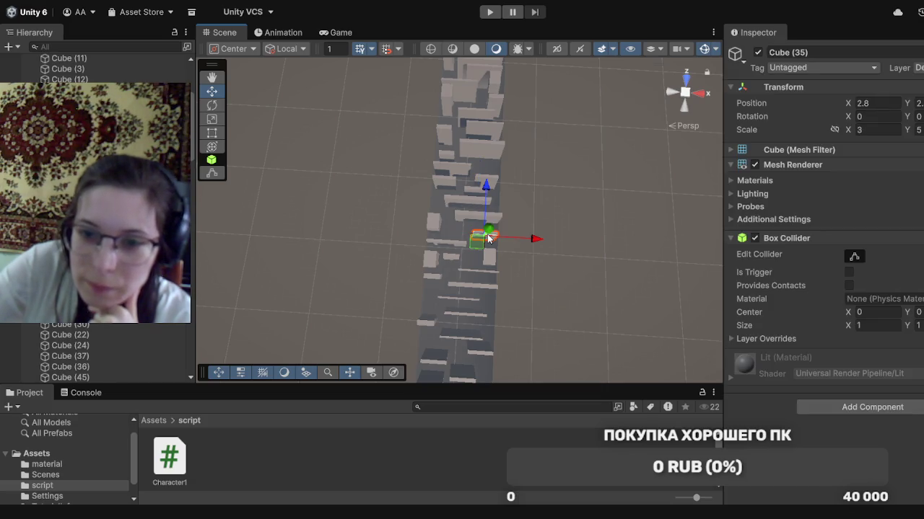
pyautogui.moveTo(485, 217); pyautogui.dragTo(486, 209)
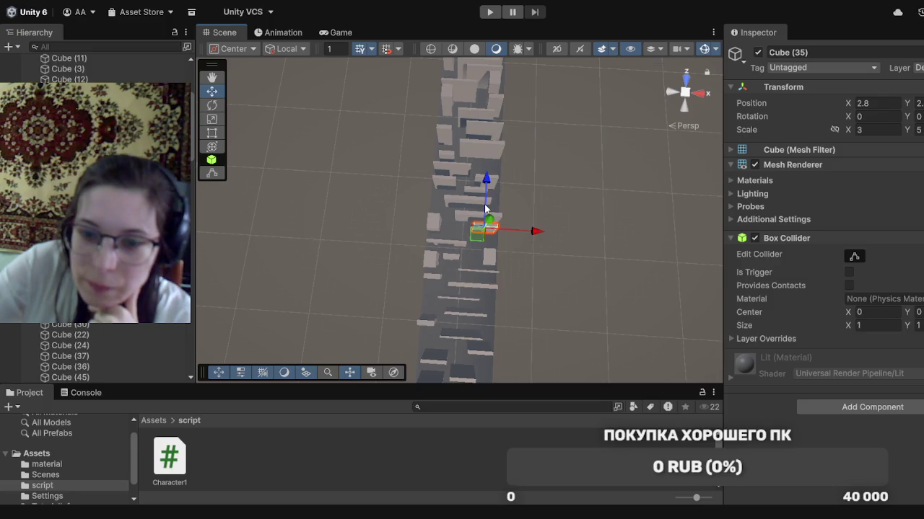
pyautogui.click(526, 196)
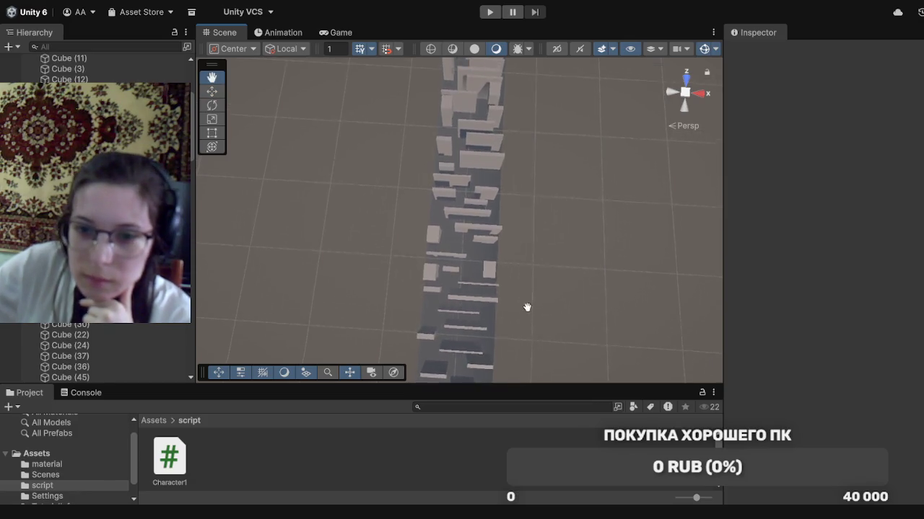
# Pan along the runway and nudge Cube (51) slightly along it
pyautogui.moveTo(564, 231)
pyautogui.mouseDown()
pyautogui.moveTo(560, 427)
pyautogui.moveTo(597, 337)
pyautogui.mouseUp()
pyautogui.moveTo(568, 217)
pyautogui.mouseDown()
pyautogui.moveTo(563, 396)
pyautogui.moveTo(583, 428)
pyautogui.mouseUp()
pyautogui.moveTo(505, 262); pyautogui.dragTo(528, 418)
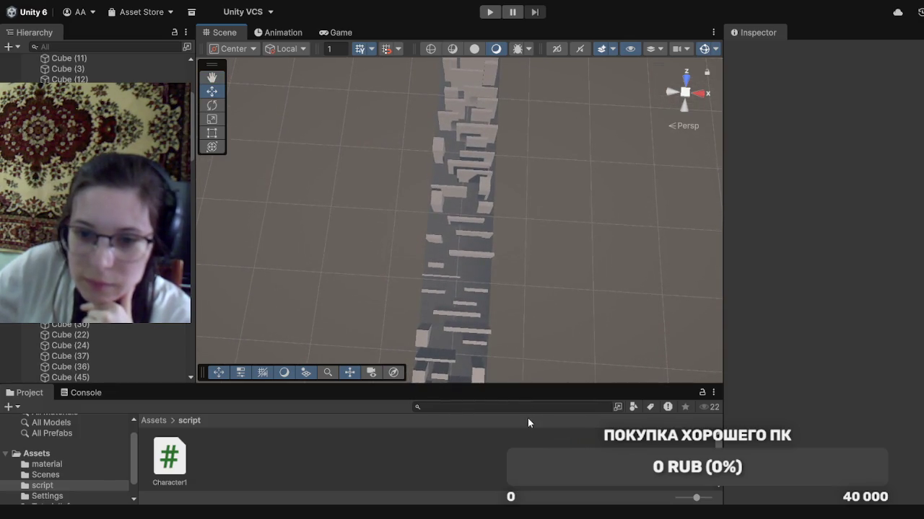
pyautogui.click(459, 313)
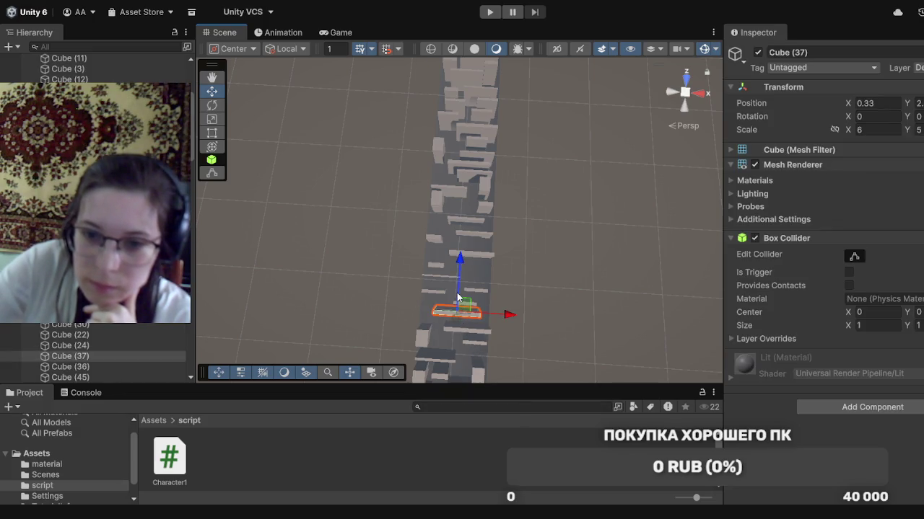
pyautogui.click(519, 293)
pyautogui.click(467, 304)
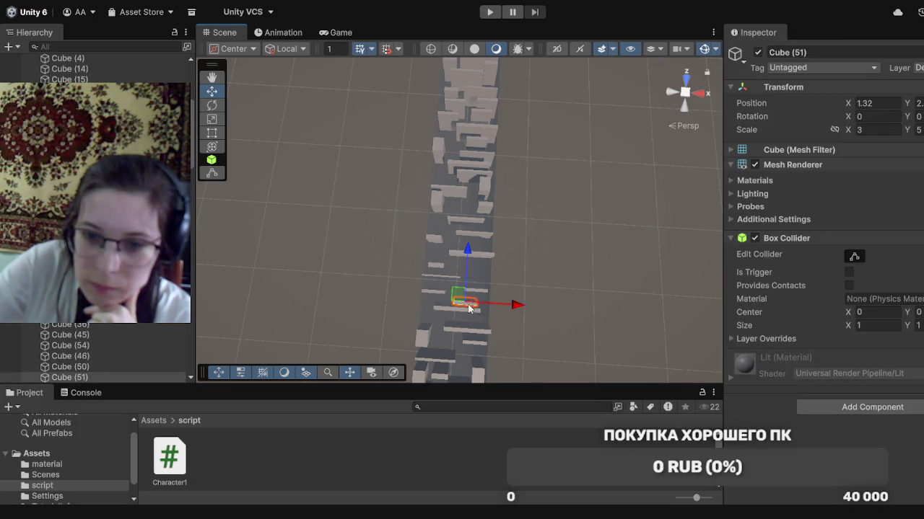
pyautogui.moveTo(467, 282); pyautogui.dragTo(467, 277)
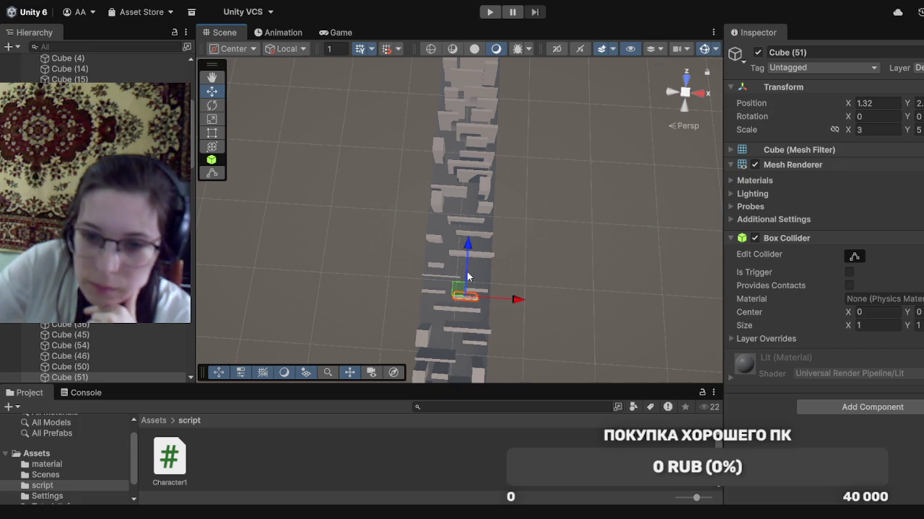
pyautogui.click(519, 272)
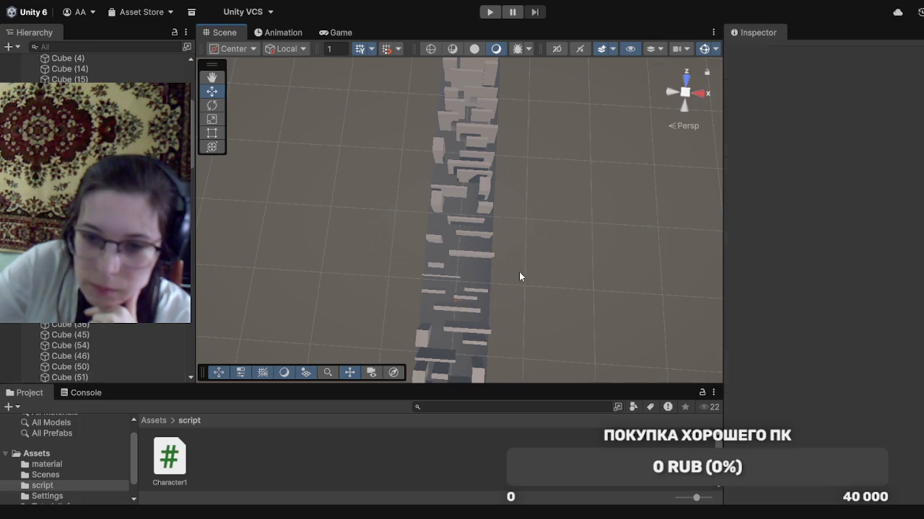
# Push Cube (52) further along the runway and nudge Cube (45) slightly
pyautogui.click(475, 290)
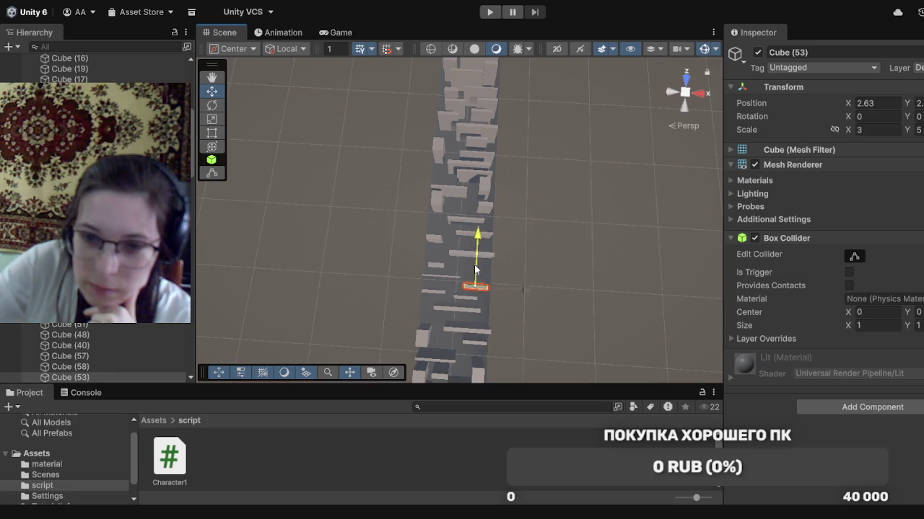
pyautogui.click(434, 291)
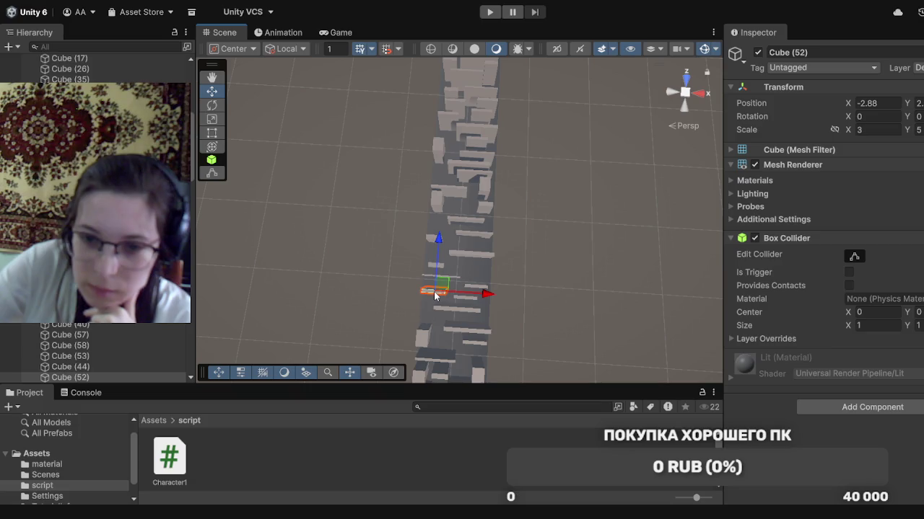
pyautogui.moveTo(438, 262); pyautogui.dragTo(438, 254)
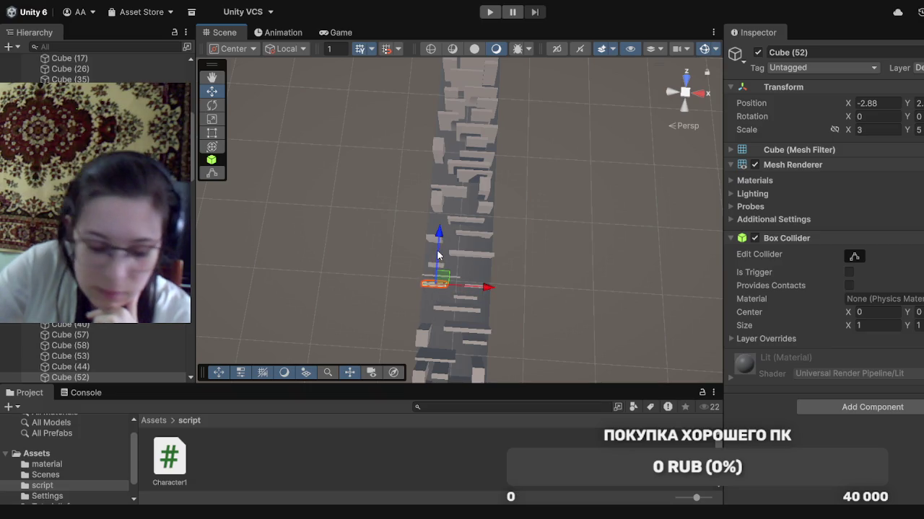
pyautogui.click(548, 252)
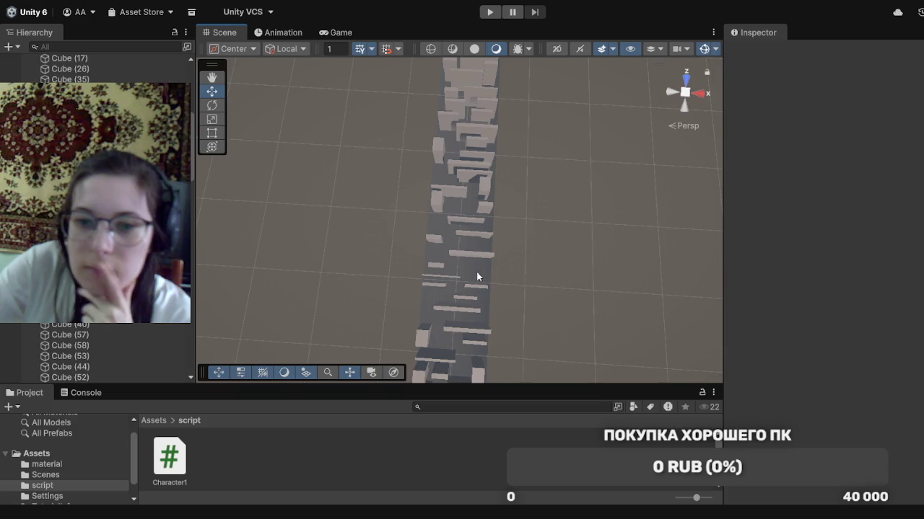
pyautogui.click(450, 276)
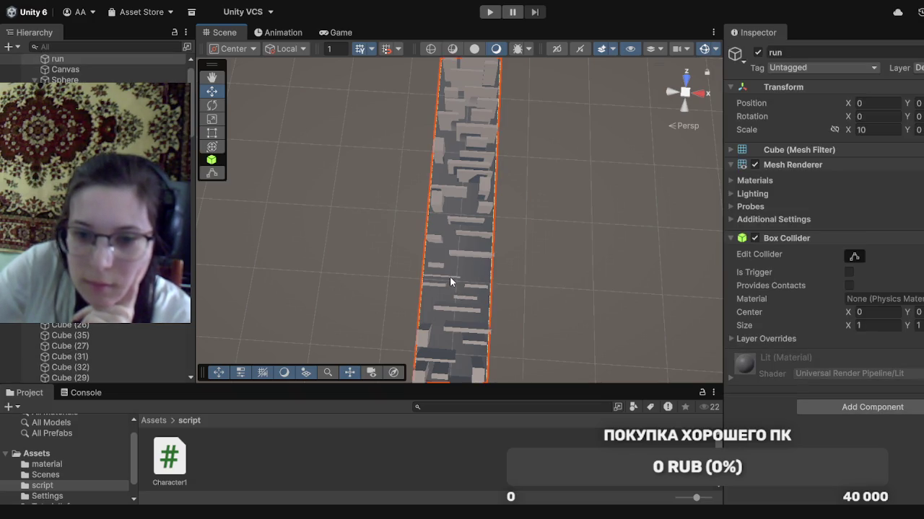
pyautogui.click(449, 276)
pyautogui.moveTo(445, 247); pyautogui.dragTo(445, 241)
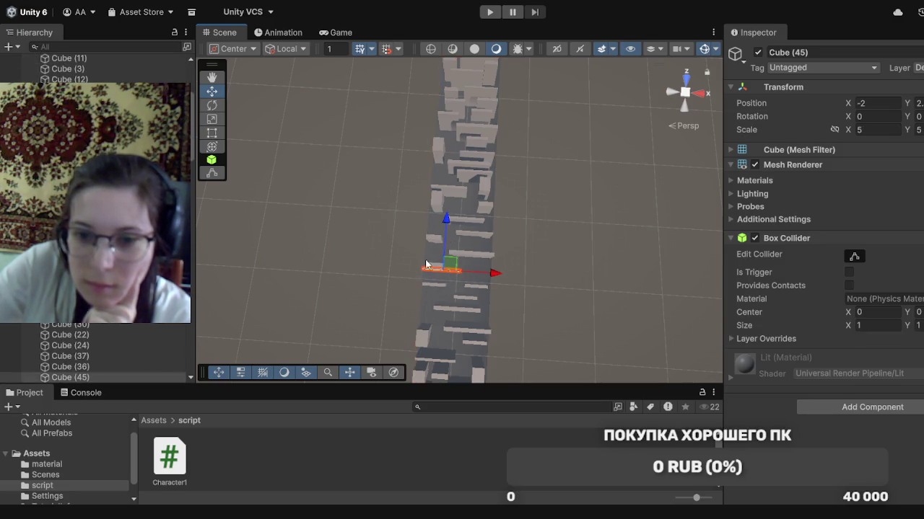
# Push Cube (44), Cube (55) and Cube (43), at X -3.42, further along the runway
pyautogui.click(435, 267)
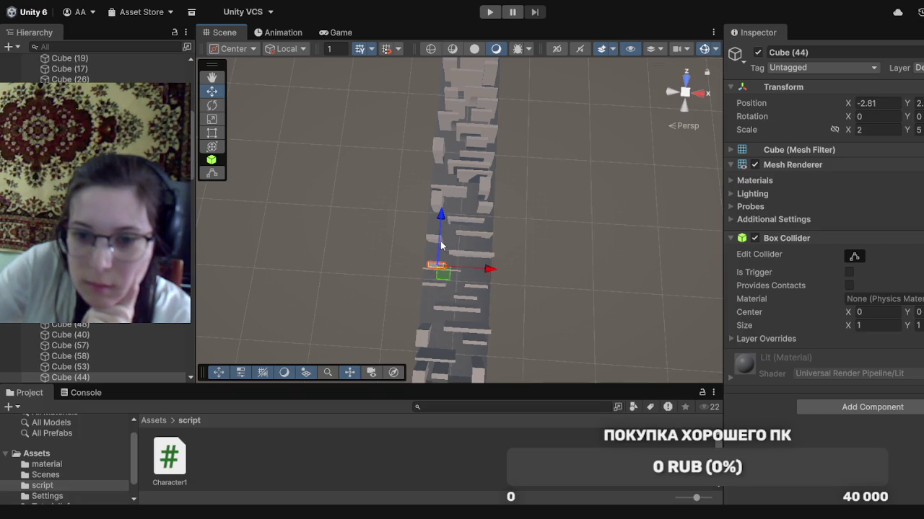
pyautogui.moveTo(441, 244); pyautogui.dragTo(441, 240)
pyautogui.click(465, 257)
pyautogui.moveTo(474, 240); pyautogui.dragTo(476, 230)
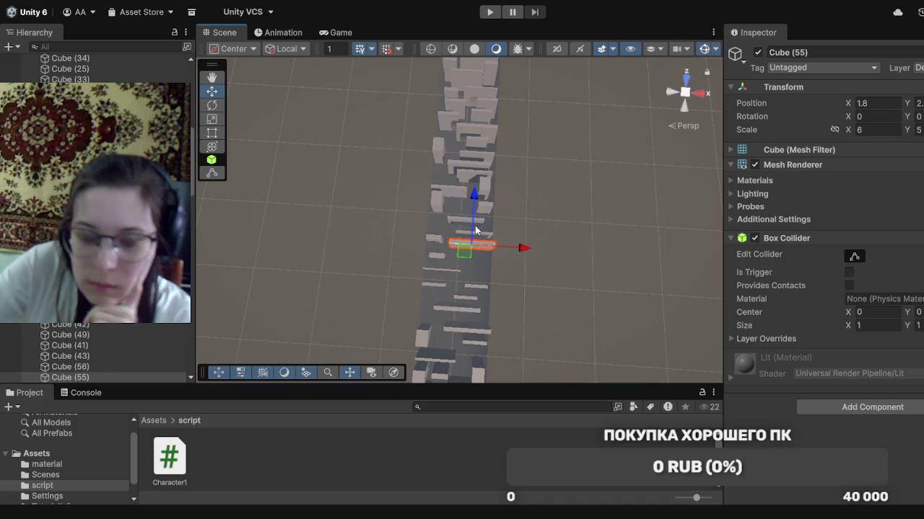
pyautogui.click(435, 241)
pyautogui.moveTo(437, 223); pyautogui.dragTo(437, 211)
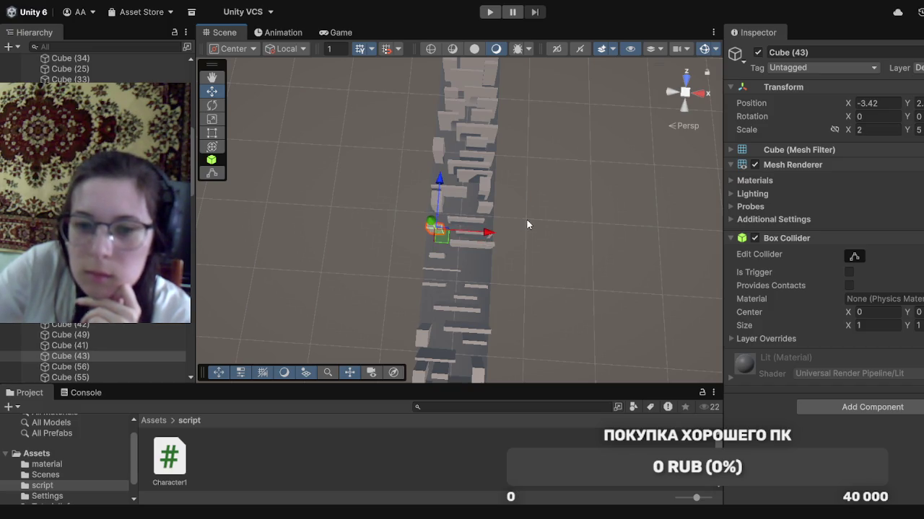
pyautogui.moveTo(527, 225)
pyautogui.mouseDown()
pyautogui.moveTo(517, 288)
pyautogui.moveTo(456, 356)
pyautogui.moveTo(454, 513)
pyautogui.moveTo(444, 108)
pyautogui.moveTo(427, 285)
pyautogui.moveTo(438, 290)
pyautogui.mouseUp()
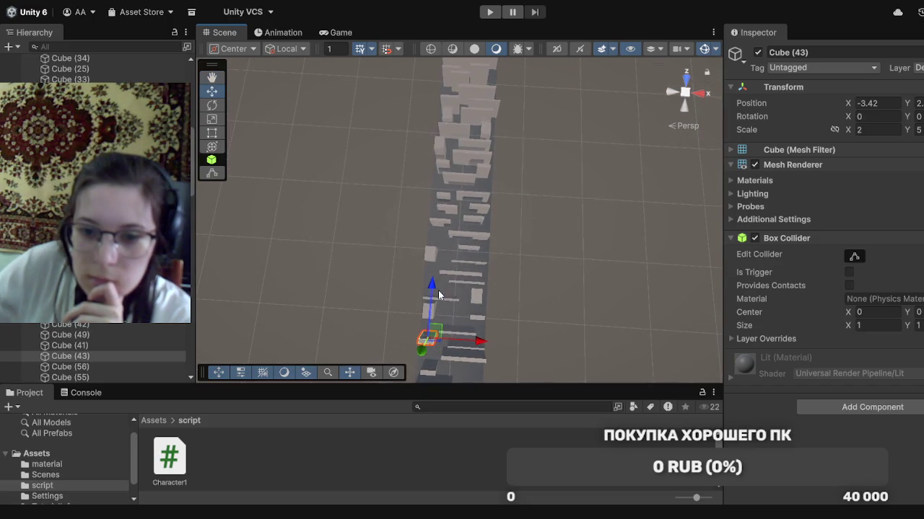
pyautogui.click(459, 330)
# Slide Cube (40) farther, move Cube (42) nearer, and nudge Cube (38) along the runway
pyautogui.moveTo(458, 312); pyautogui.dragTo(458, 298)
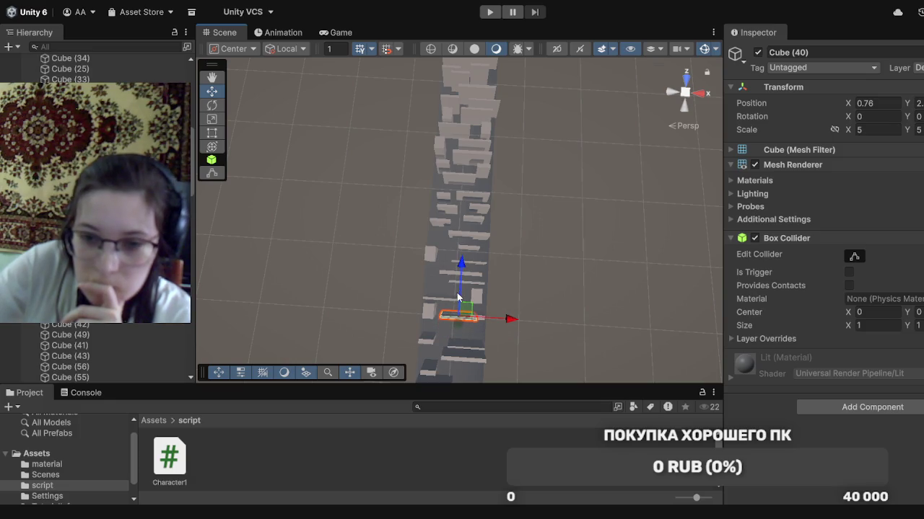
pyautogui.click(508, 336)
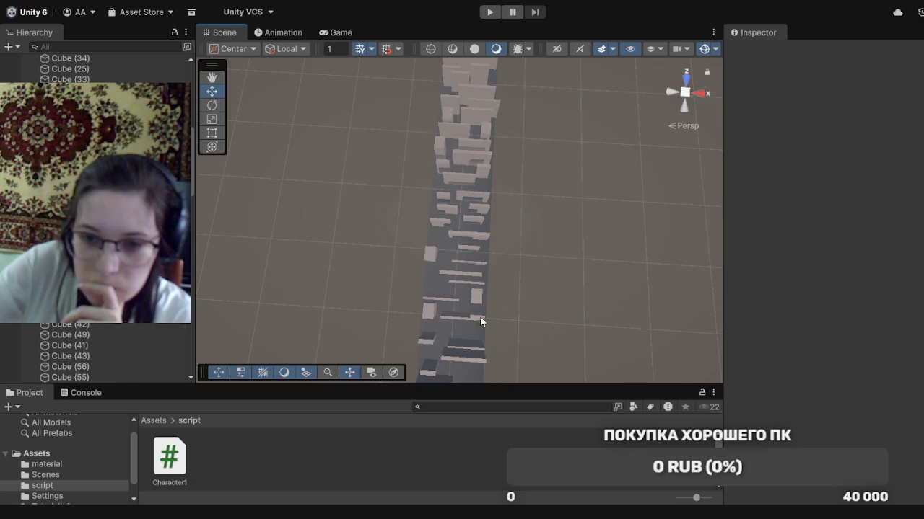
pyautogui.click(480, 318)
pyautogui.moveTo(477, 293); pyautogui.dragTo(484, 310)
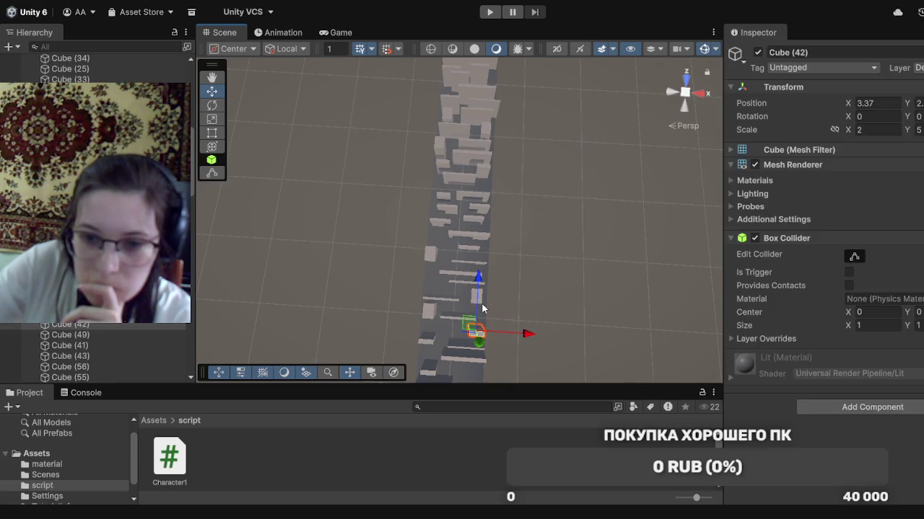
pyautogui.click(442, 299)
pyautogui.moveTo(444, 279)
pyautogui.mouseDown()
pyautogui.moveTo(444, 267)
pyautogui.moveTo(432, 274)
pyautogui.mouseUp()
# Slide Cube (58) farther along the runway and delete Cube (41)
pyautogui.click(430, 312)
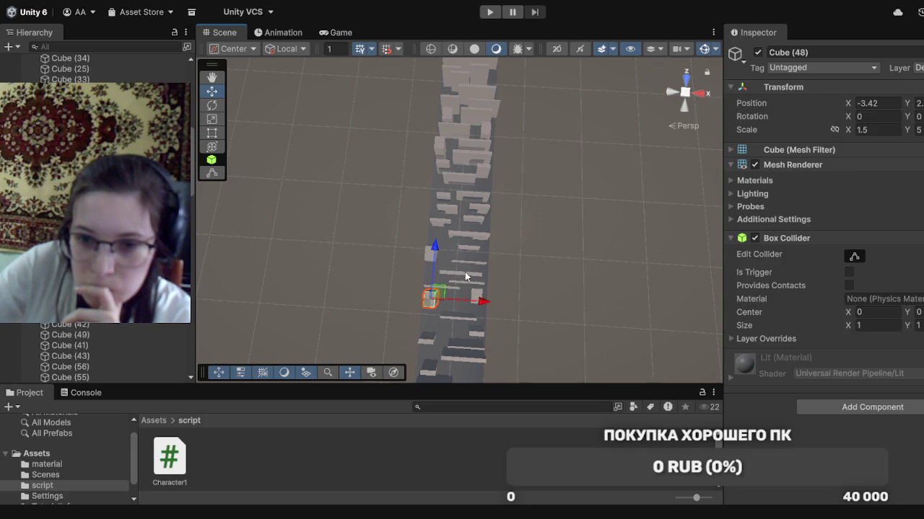
pyautogui.click(465, 272)
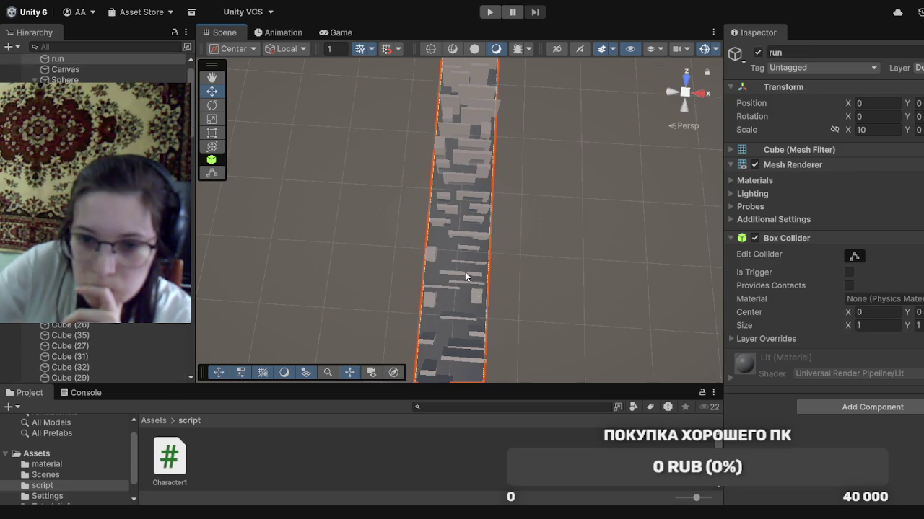
pyautogui.click(465, 272)
pyautogui.moveTo(461, 248); pyautogui.dragTo(463, 214)
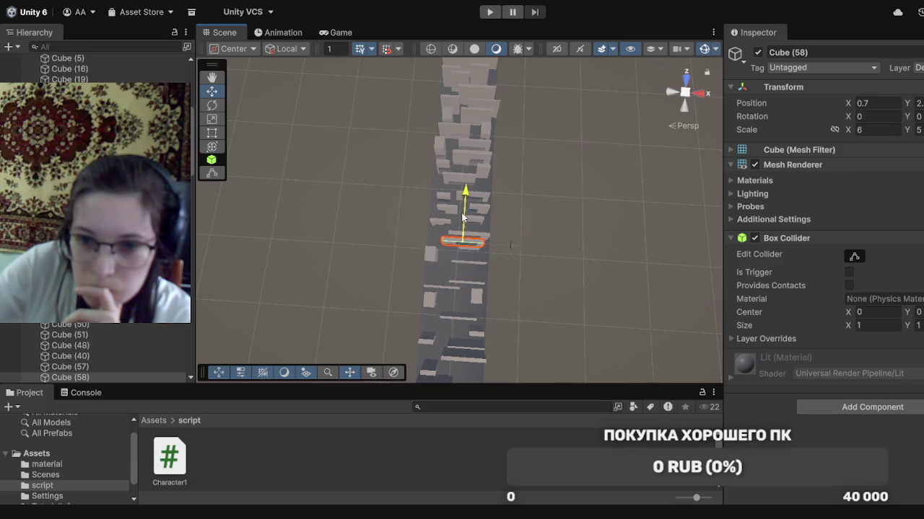
pyautogui.click(472, 282)
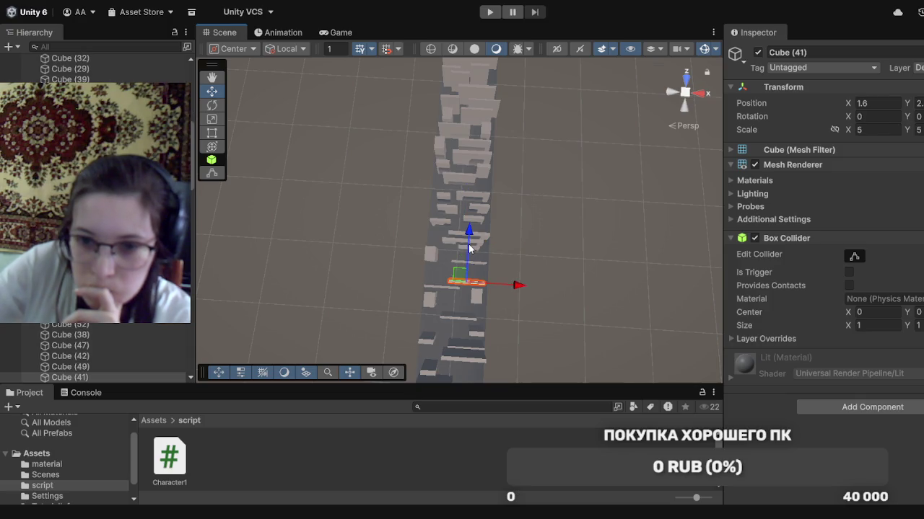
pyautogui.moveTo(469, 244); pyautogui.dragTo(467, 216)
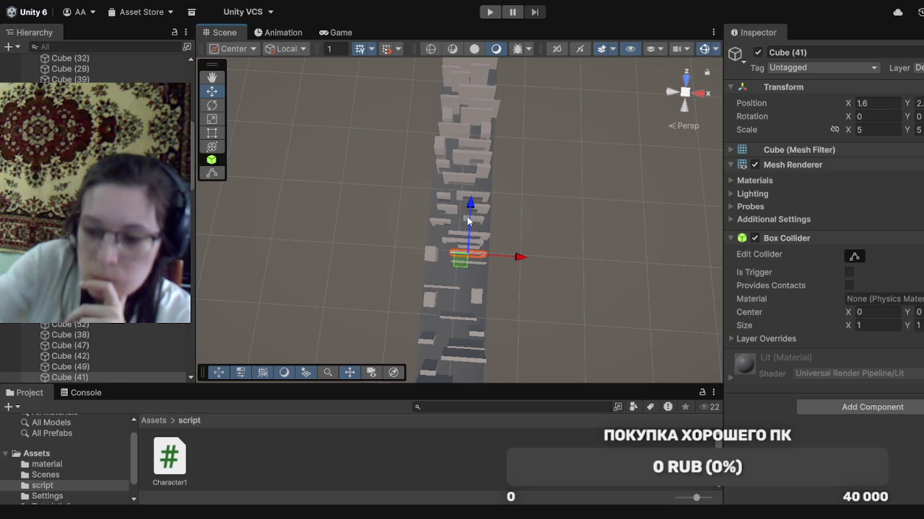
pyautogui.press('Delete')
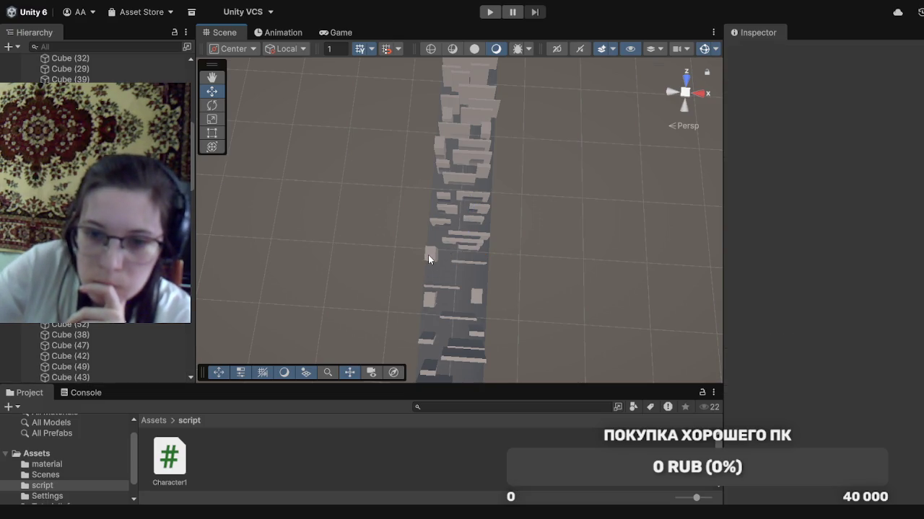
# Move Cube (49) slightly nearer, shift Cube (54) to the runway's left side, and delete Cube (58)
pyautogui.click(428, 255)
pyautogui.moveTo(433, 236); pyautogui.dragTo(434, 248)
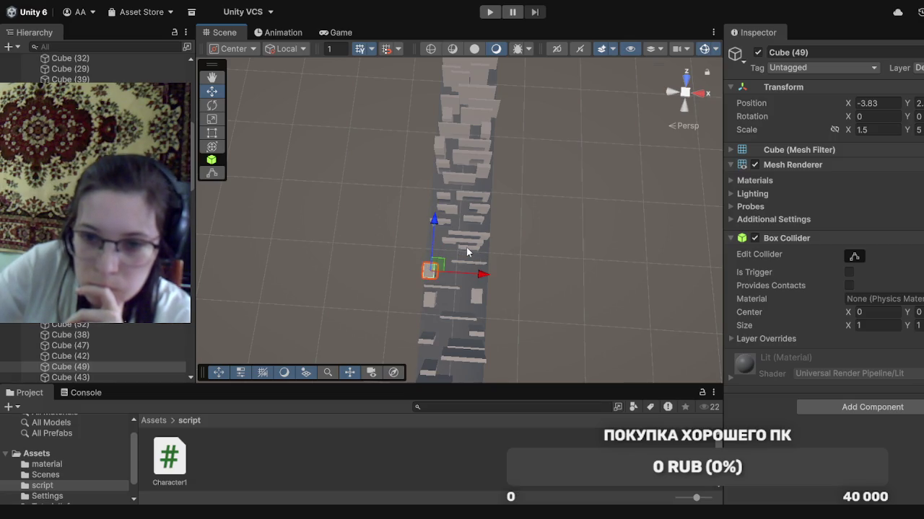
pyautogui.click(467, 252)
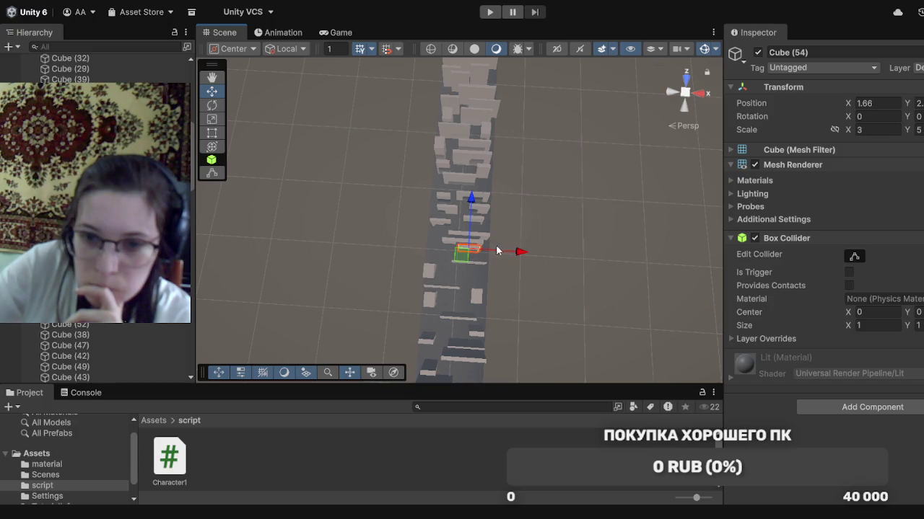
pyautogui.moveTo(509, 255); pyautogui.dragTo(477, 256)
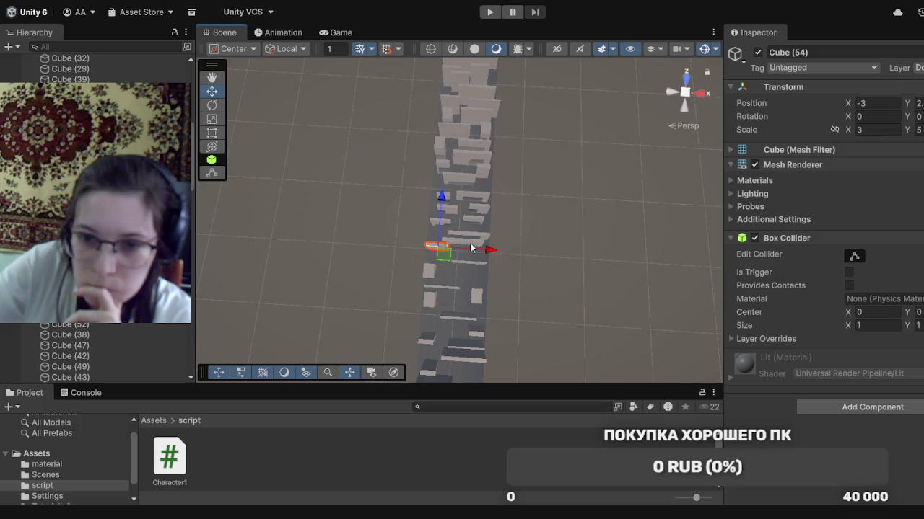
pyautogui.click(469, 244)
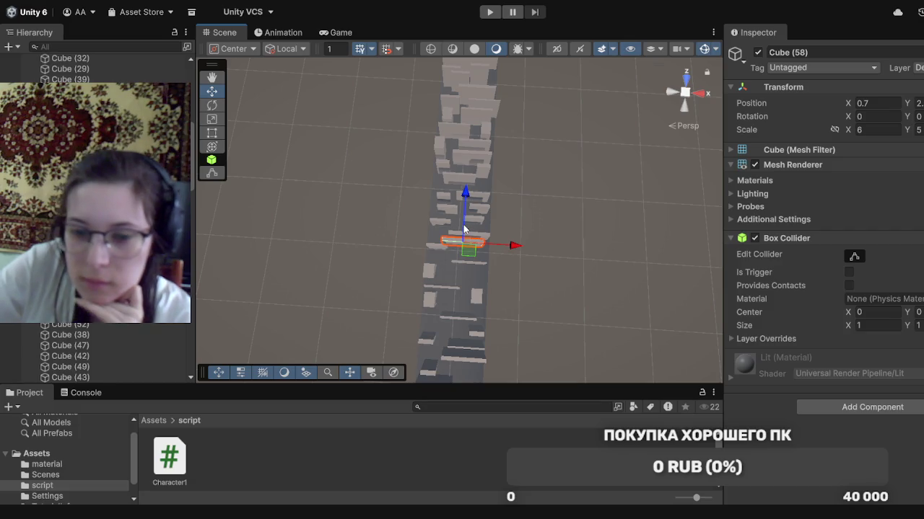
pyautogui.press('Delete')
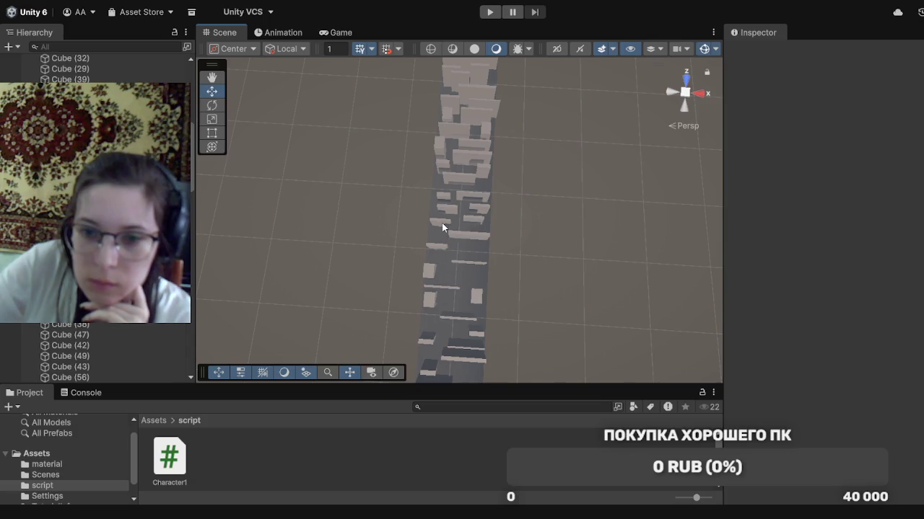
# Nudge Cube (57) along the runway and shift Cube (69) right to X -1.7
pyautogui.click(443, 227)
pyautogui.moveTo(445, 206); pyautogui.dragTo(445, 203)
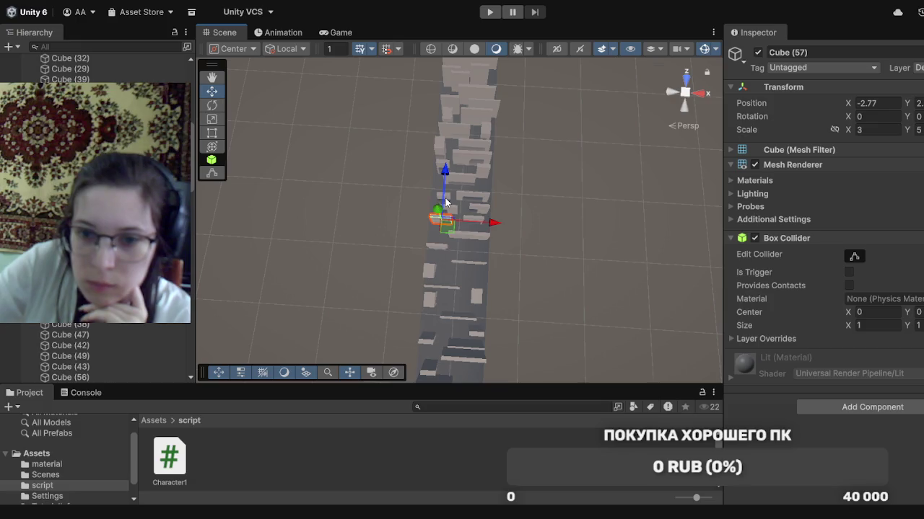
pyautogui.click(452, 211)
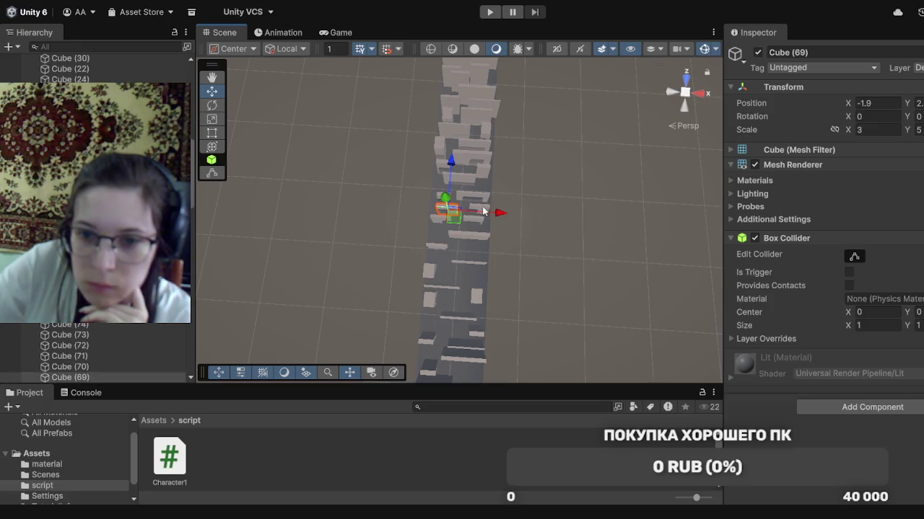
pyautogui.moveTo(486, 214); pyautogui.dragTo(488, 213)
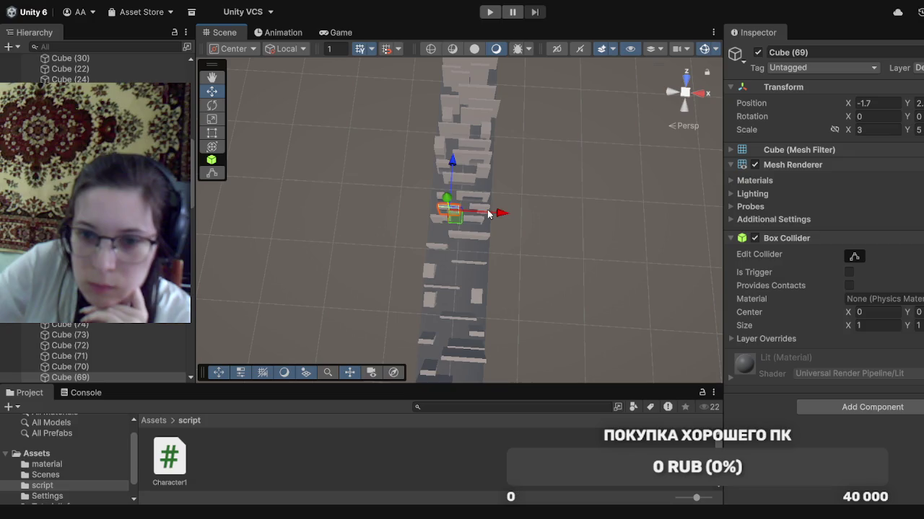
pyautogui.moveTo(559, 207); pyautogui.dragTo(573, 383)
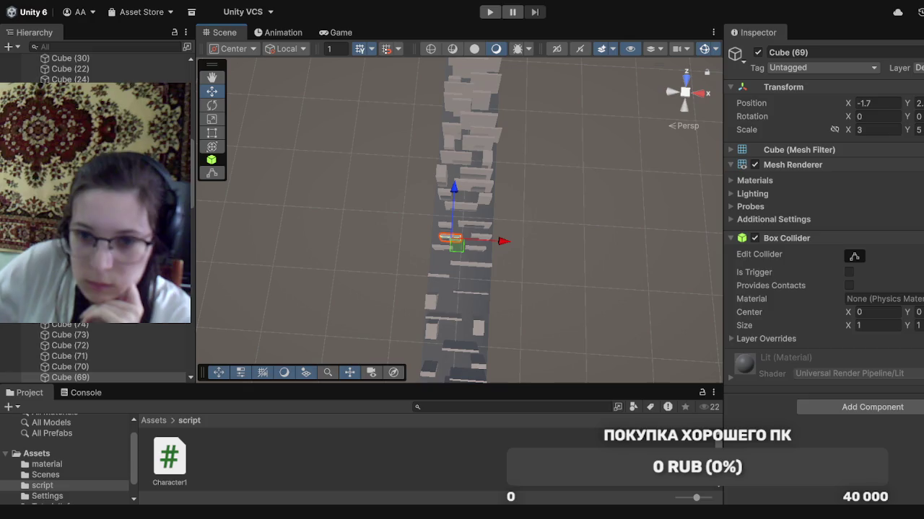
# Slide Cube (59) farther along the runway toward the near end
pyautogui.moveTo(518, 213)
pyautogui.mouseDown()
pyautogui.moveTo(521, 166)
pyautogui.moveTo(525, 309)
pyautogui.mouseUp()
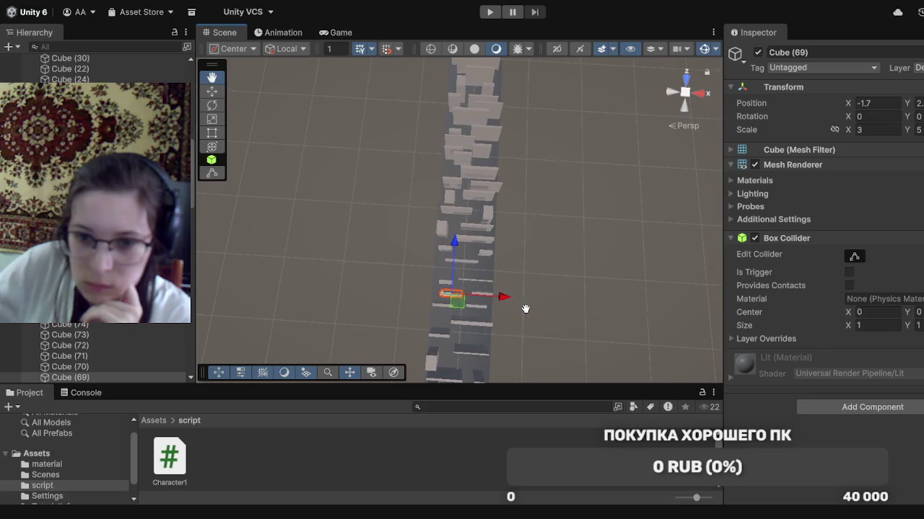
pyautogui.click(489, 284)
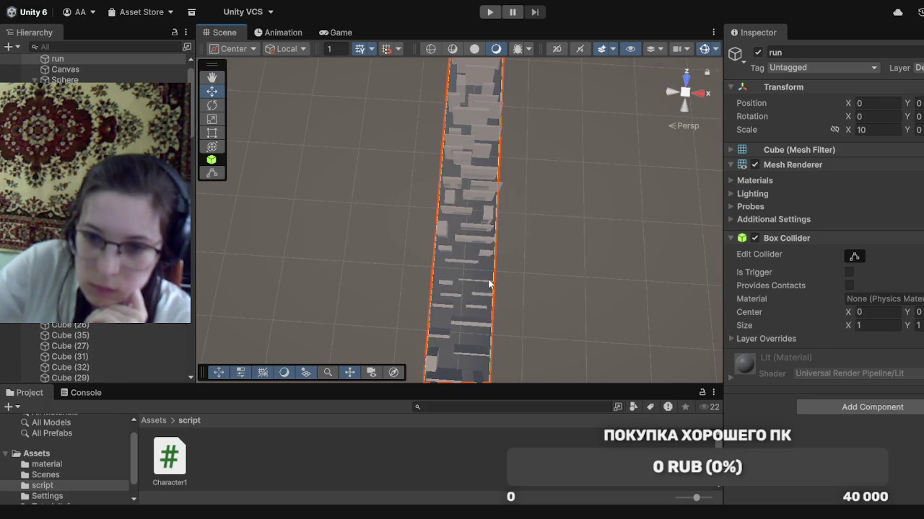
pyautogui.click(489, 283)
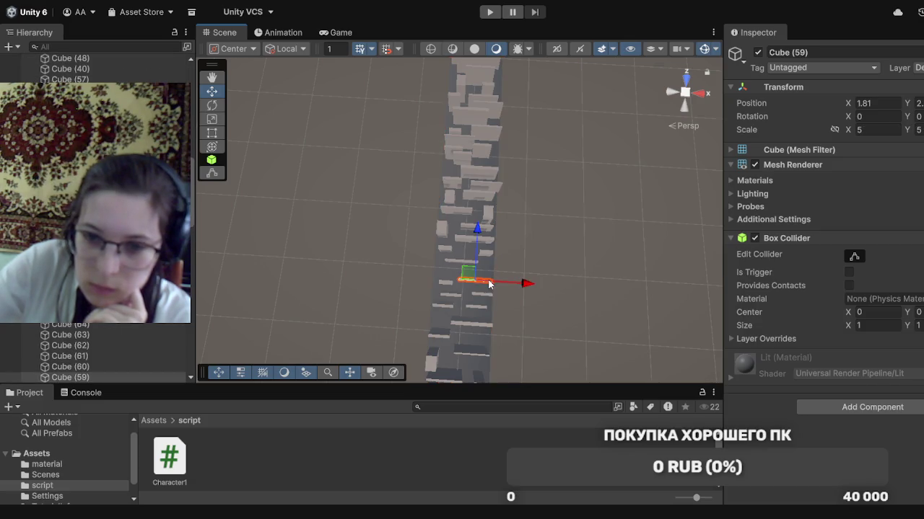
pyautogui.moveTo(475, 261); pyautogui.dragTo(476, 247)
# Shift Cube (70) right across the runway and slide Cube (77) farther along it
pyautogui.click(448, 260)
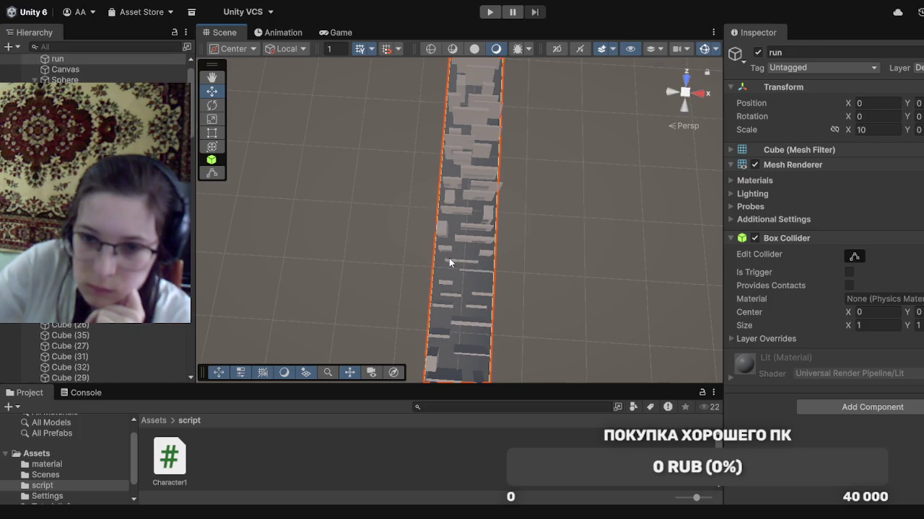
pyautogui.click(454, 261)
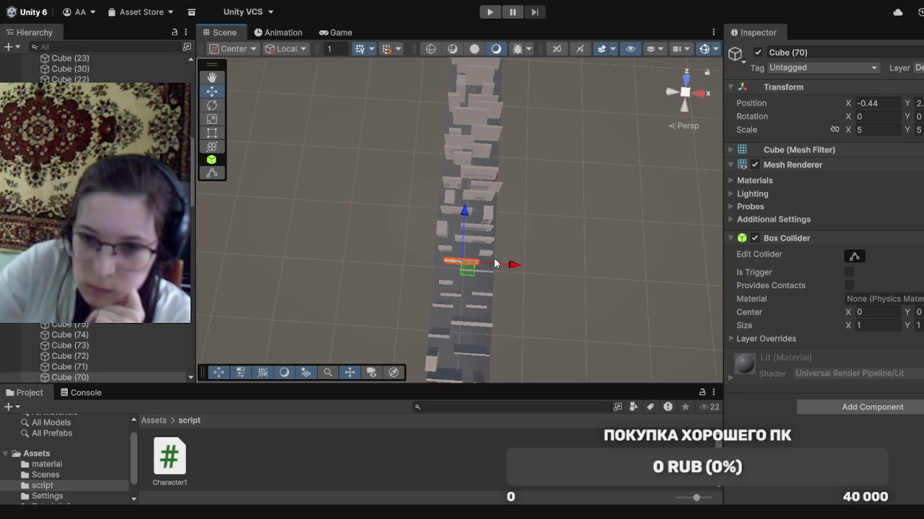
pyautogui.moveTo(503, 264); pyautogui.dragTo(511, 267)
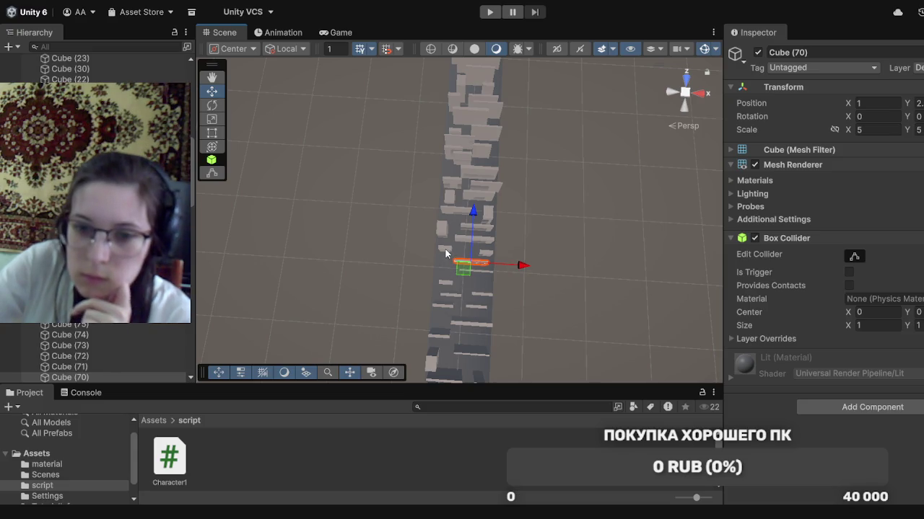
pyautogui.click(482, 241)
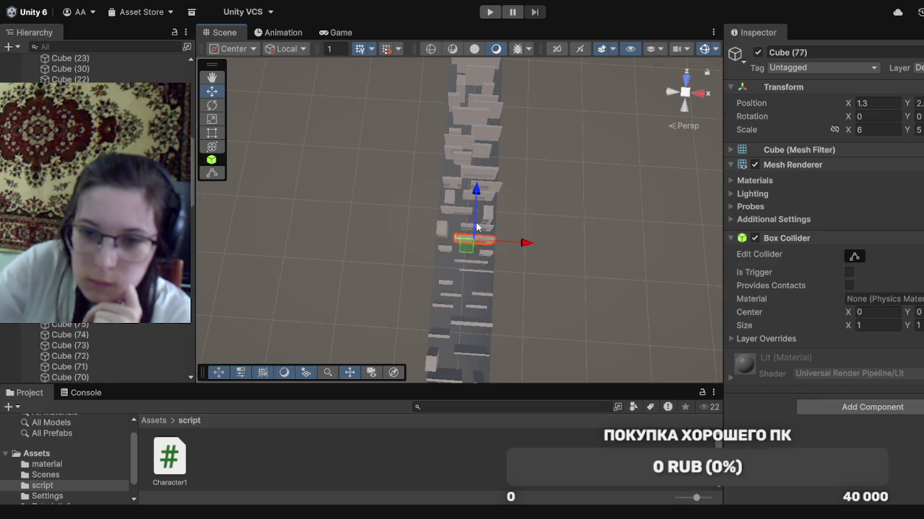
pyautogui.moveTo(476, 227); pyautogui.dragTo(472, 226)
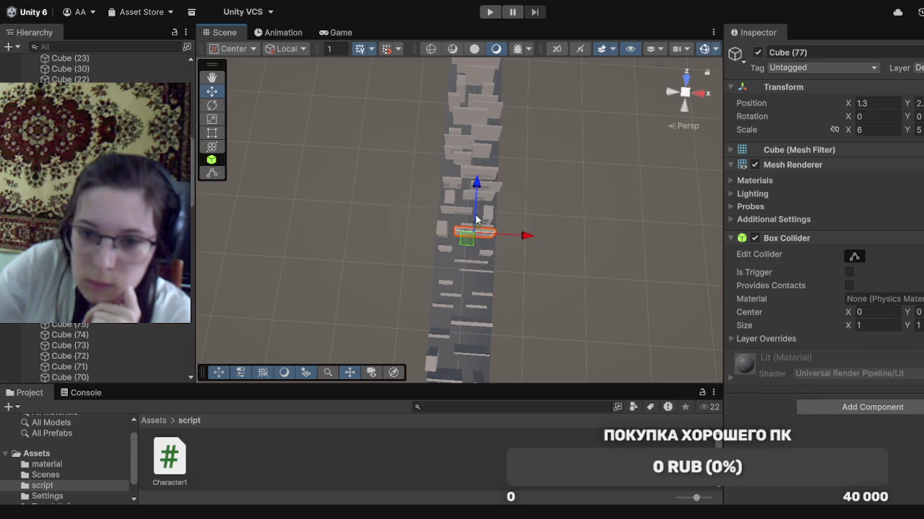
# Delete obstacle boxes Cube (65) and Cube (70) from the runway
pyautogui.click(540, 218)
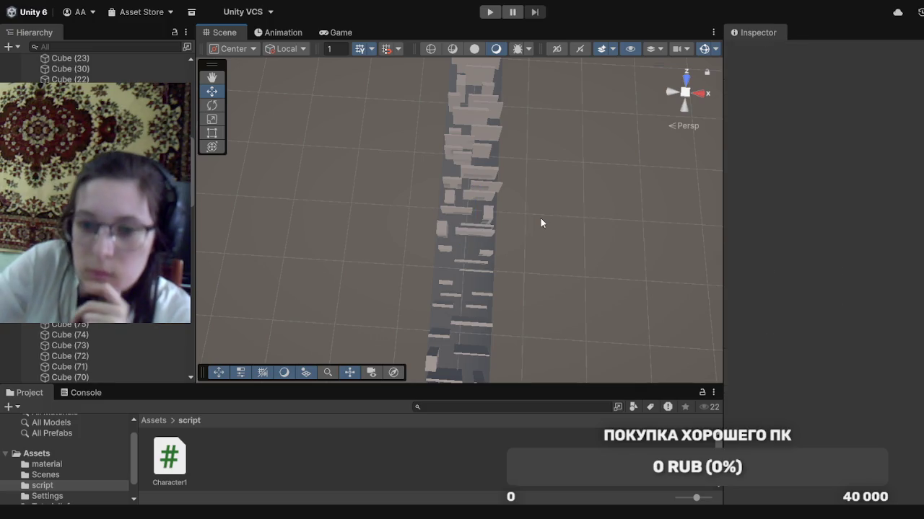
pyautogui.click(489, 228)
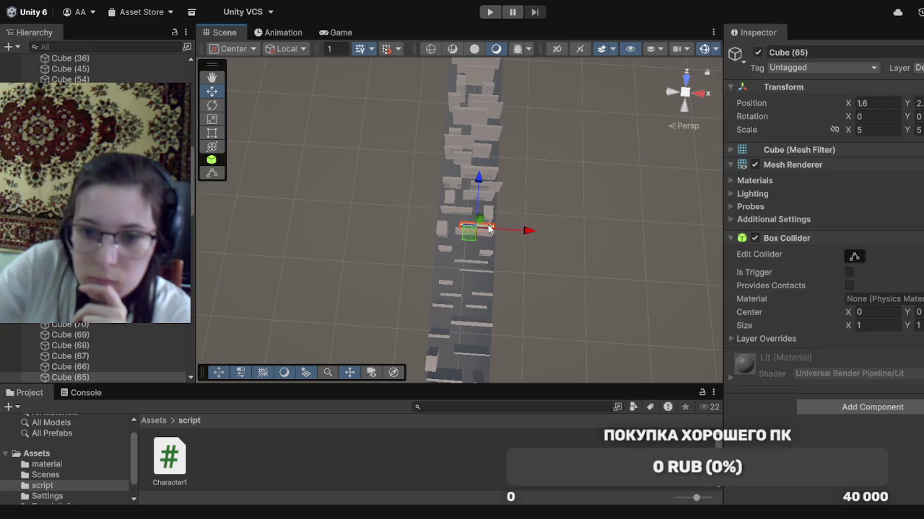
pyautogui.press('Delete')
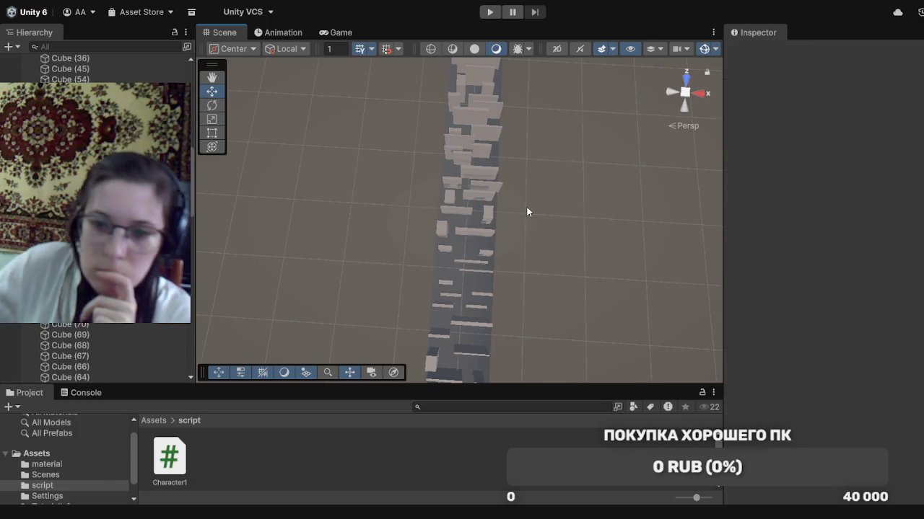
pyautogui.press('q')
pyautogui.moveTo(531, 192)
pyautogui.mouseDown()
pyautogui.moveTo(552, 25)
pyautogui.moveTo(523, 311)
pyautogui.moveTo(527, 517)
pyautogui.moveTo(527, 6)
pyautogui.mouseUp()
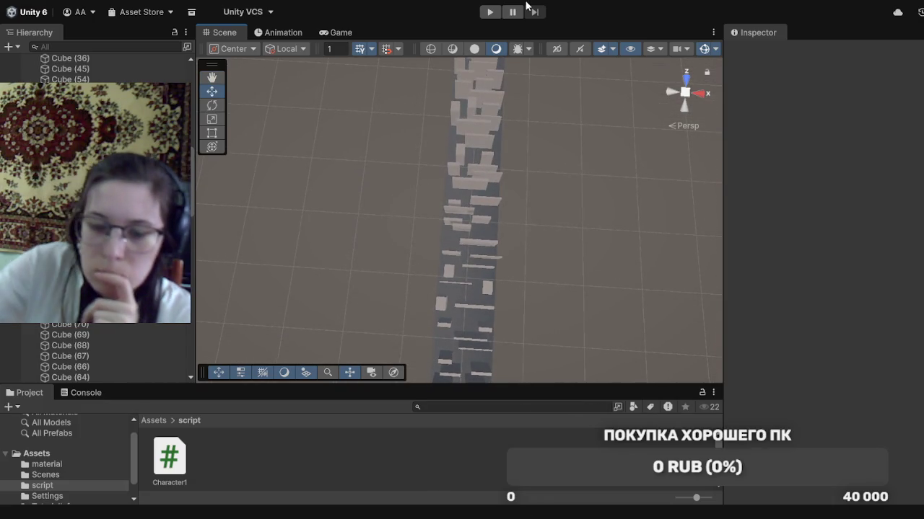
pyautogui.click(481, 267)
pyautogui.press('Delete')
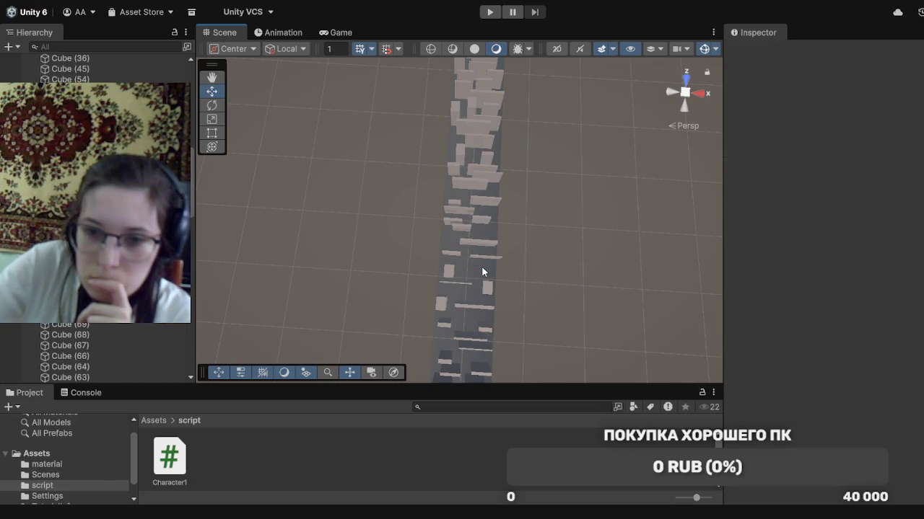
# Delete Cube (83) further down the runway, after checking Cubes (71), (66) and (91)
pyautogui.click(481, 260)
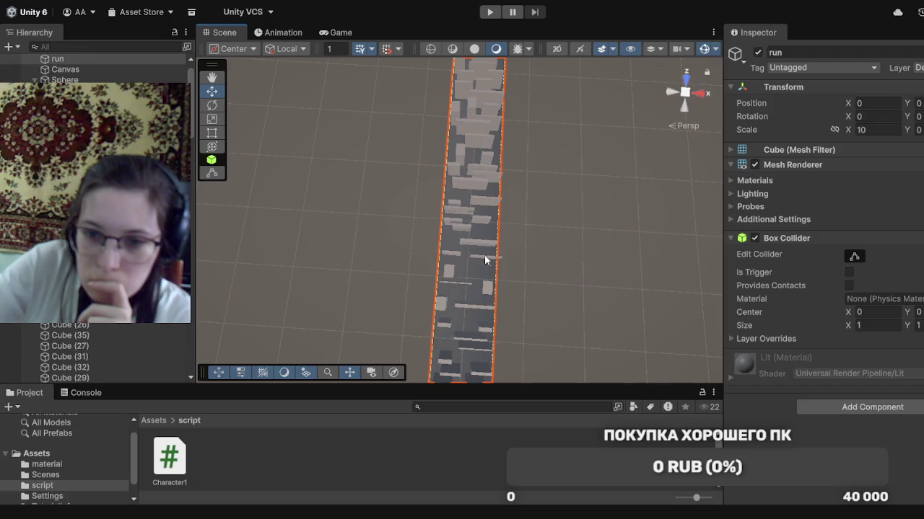
pyautogui.click(488, 257)
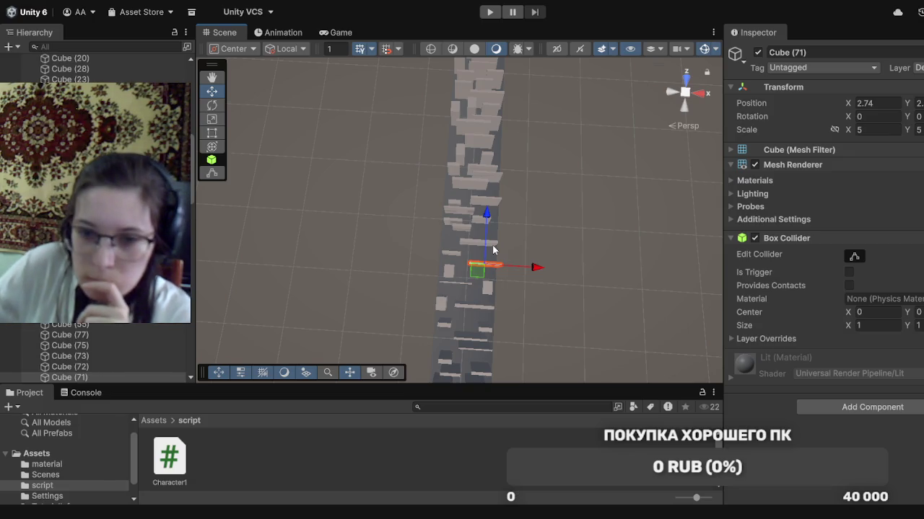
pyautogui.moveTo(522, 225); pyautogui.dragTo(459, 157)
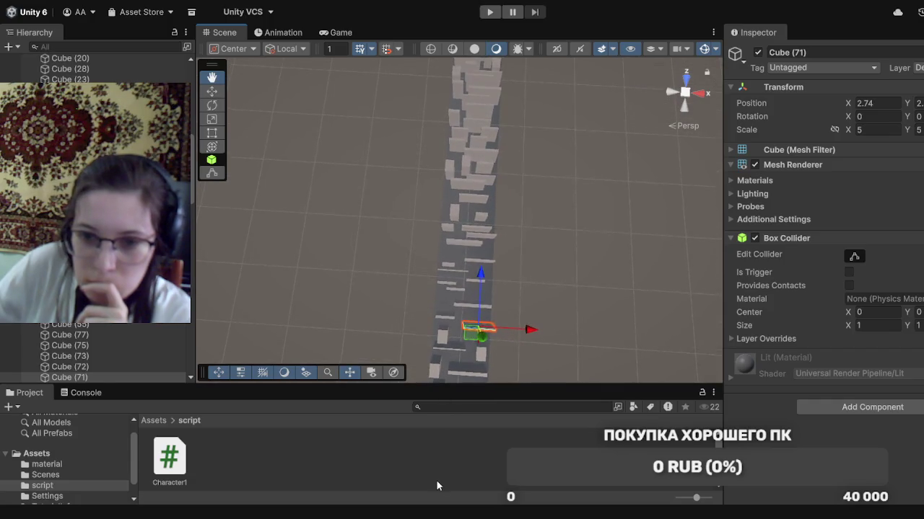
pyautogui.press('w')
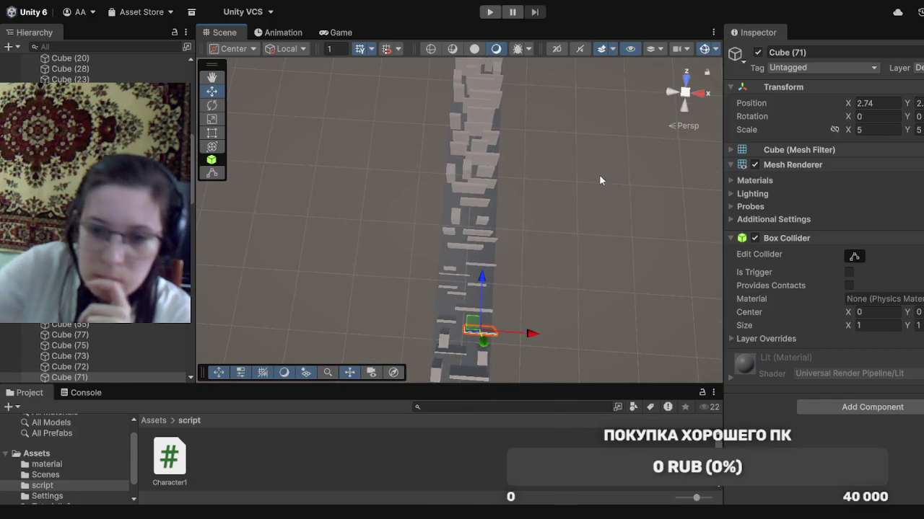
pyautogui.click(468, 308)
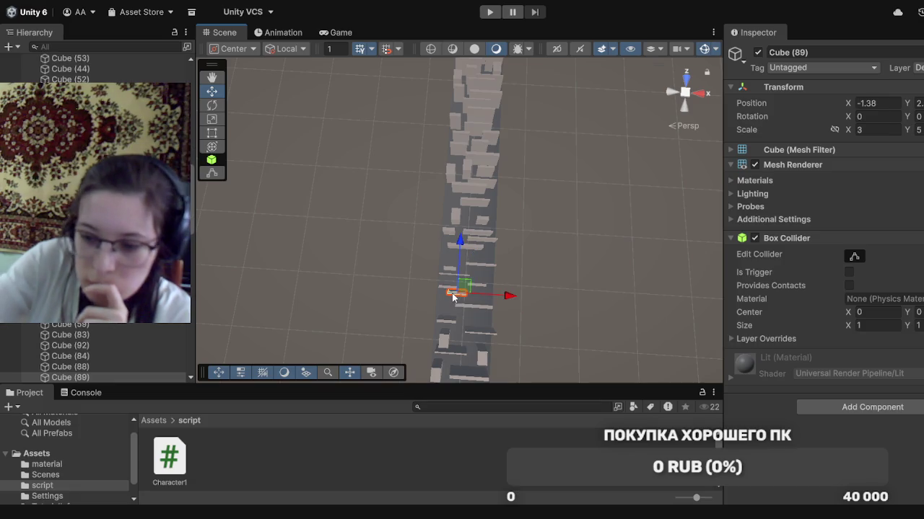
pyautogui.click(453, 297)
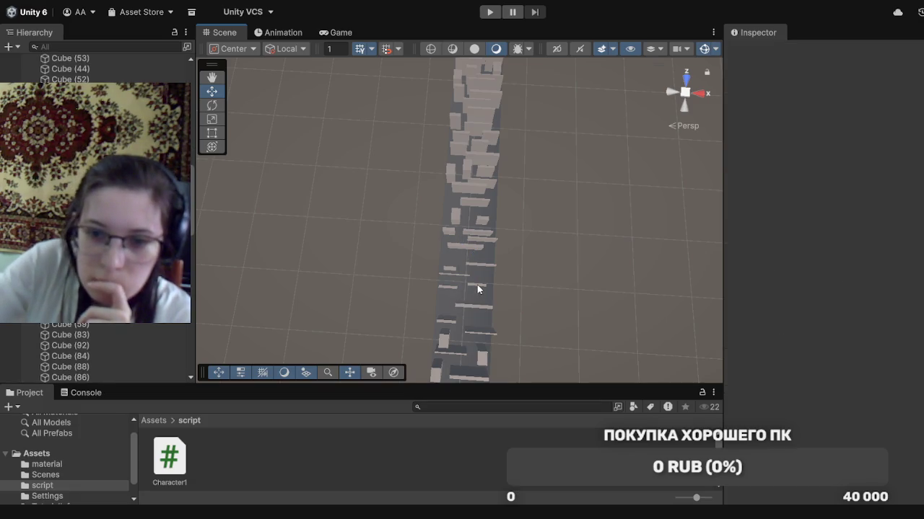
pyautogui.click(475, 284)
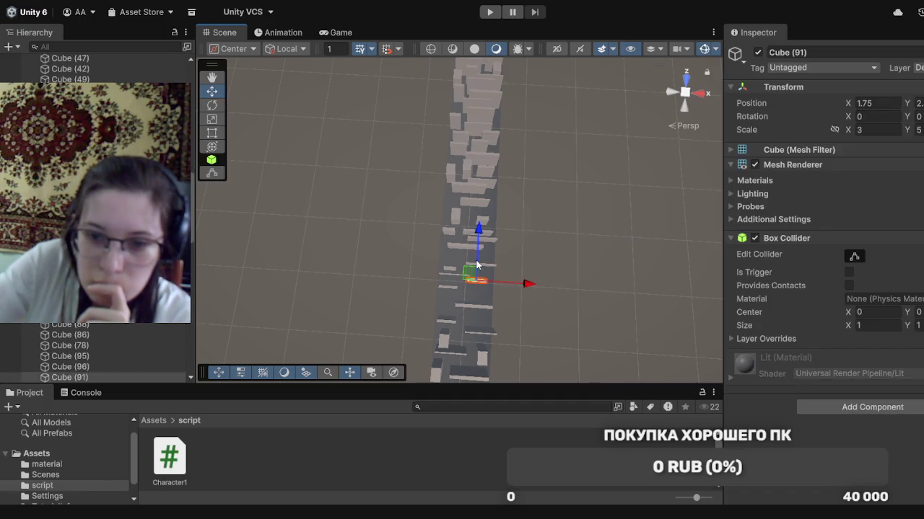
pyautogui.click(455, 278)
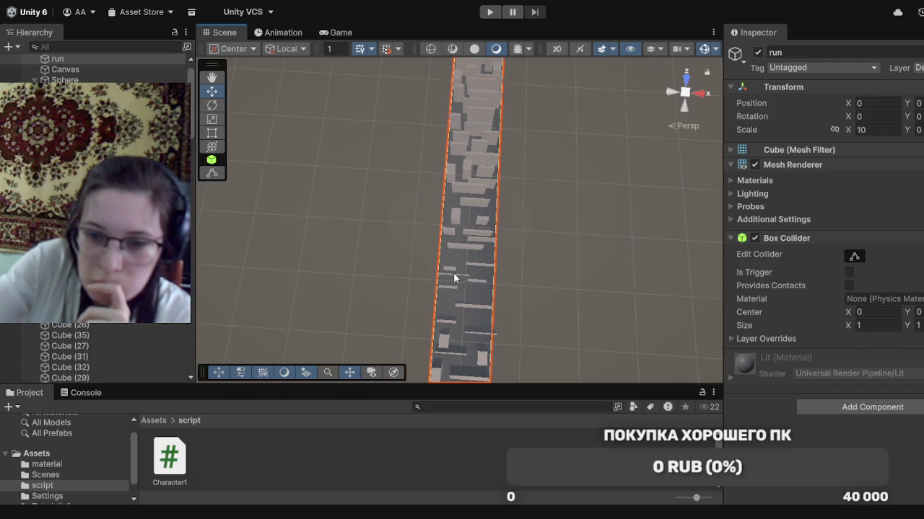
pyautogui.click(455, 279)
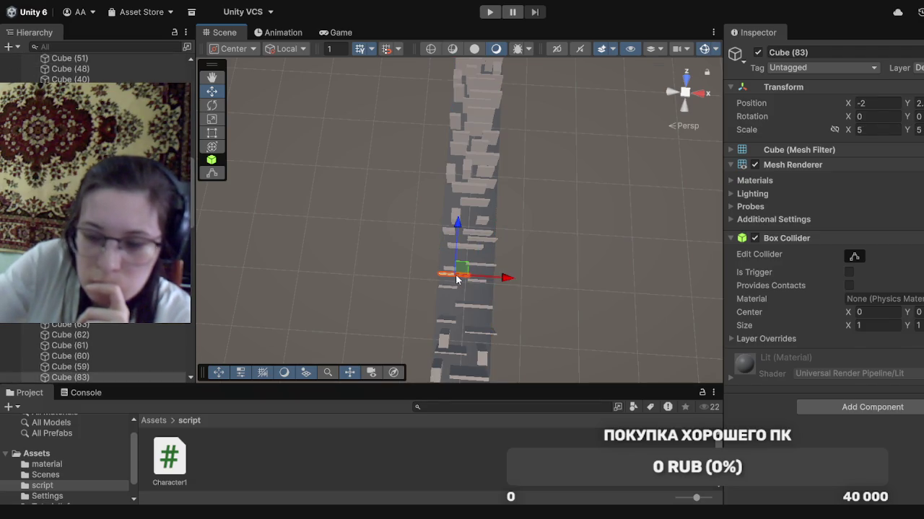
pyautogui.press('Delete')
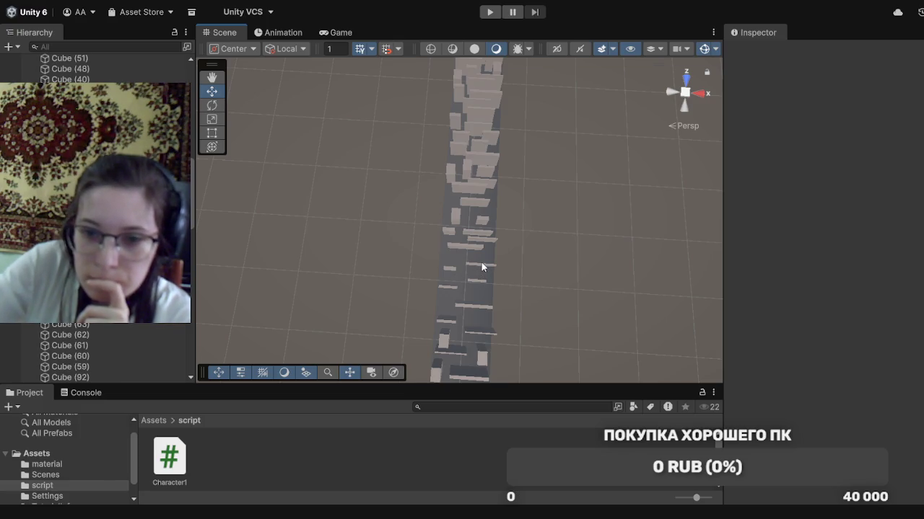
# Shift Cube (76) along the runway, then delete another box and Cube (85)
pyautogui.click(483, 268)
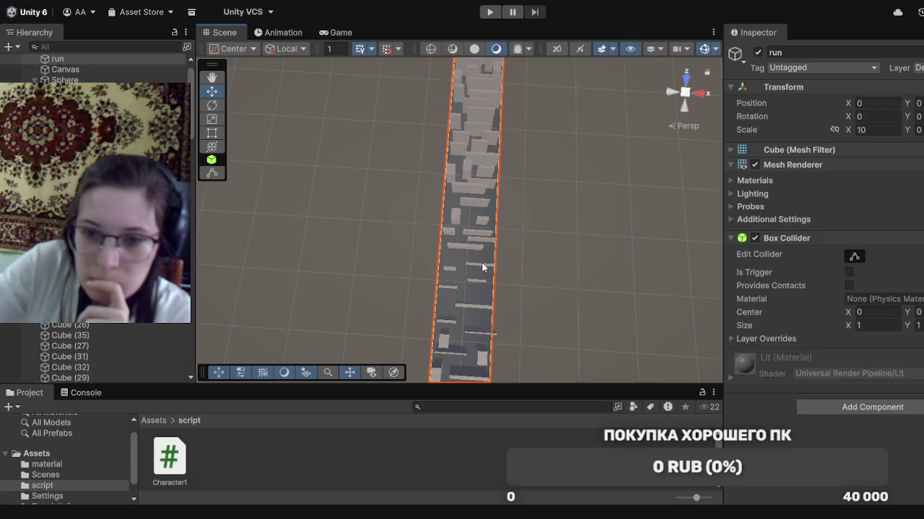
pyautogui.click(483, 268)
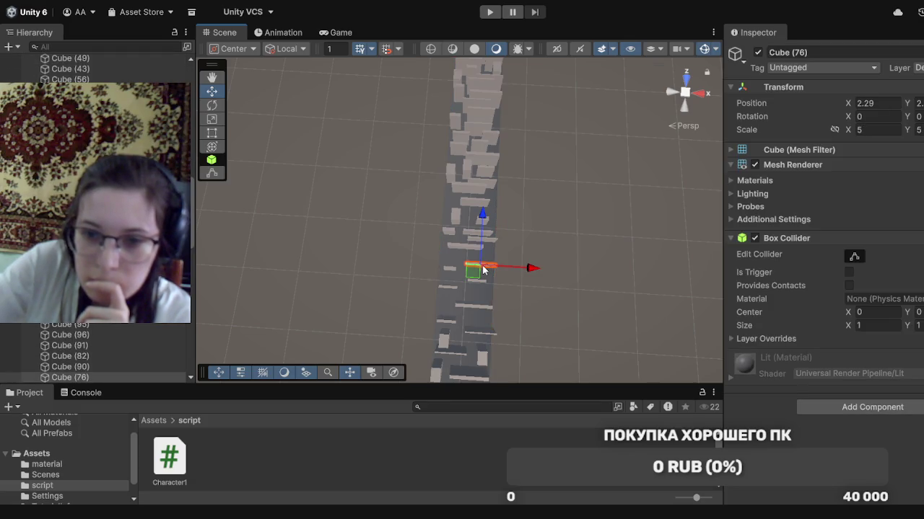
pyautogui.moveTo(480, 260); pyautogui.dragTo(521, 265)
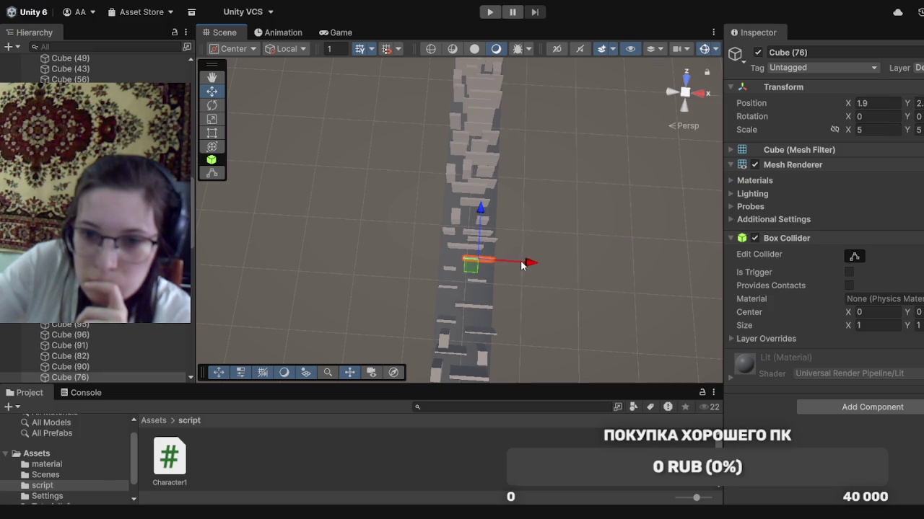
pyautogui.click(464, 250)
pyautogui.press('Delete')
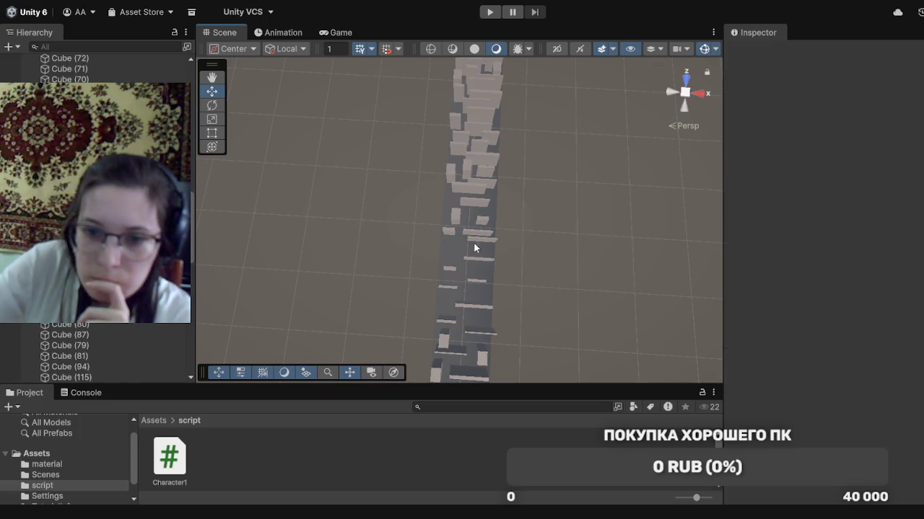
pyautogui.click(479, 238)
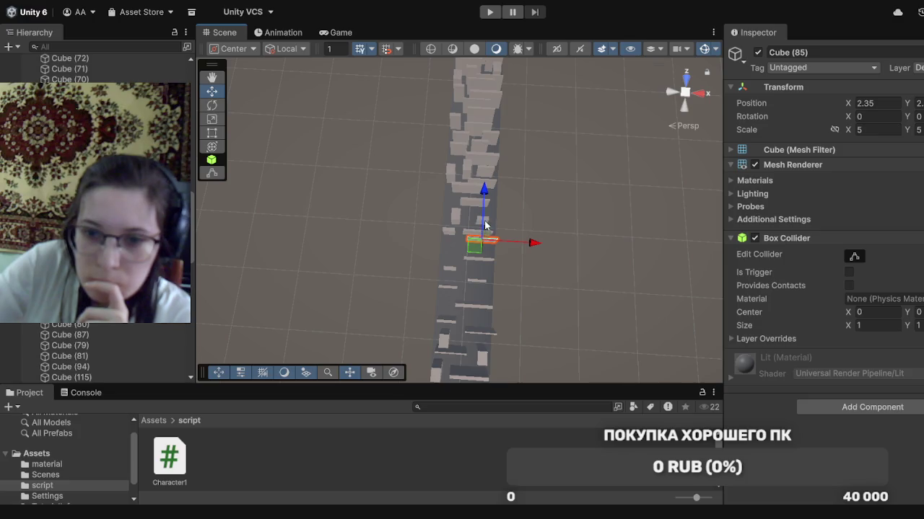
pyautogui.moveTo(482, 224)
pyautogui.mouseDown()
pyautogui.moveTo(484, 238)
pyautogui.moveTo(485, 230)
pyautogui.mouseUp()
pyautogui.press('Delete')
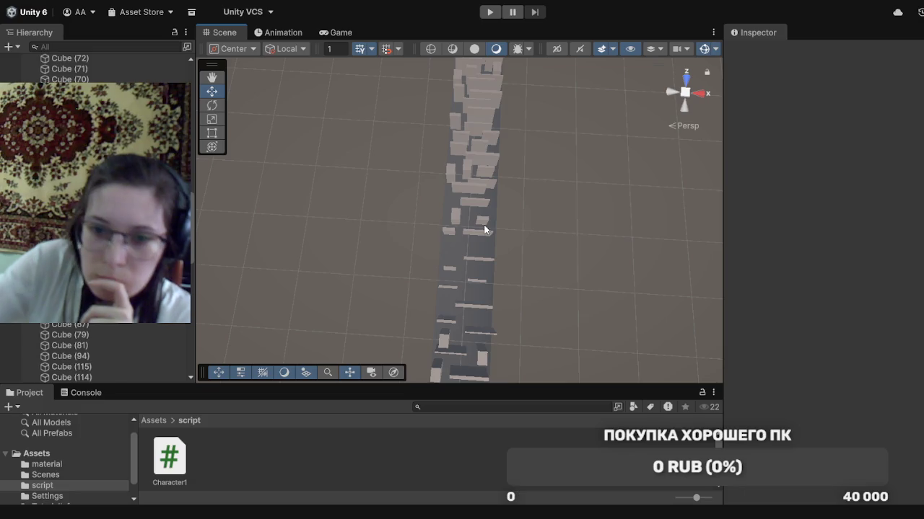
# Move Cube (81) back along the runway and nudge Cube (78) slightly
pyautogui.click(450, 233)
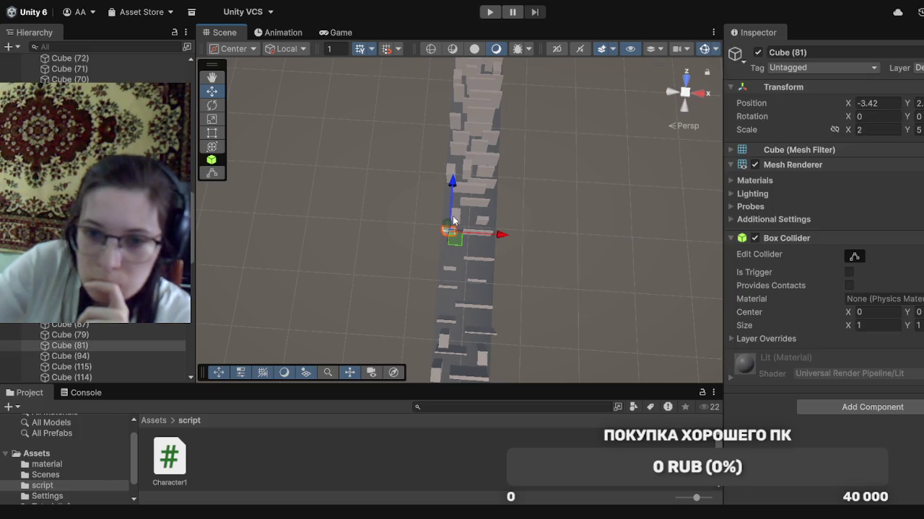
pyautogui.moveTo(450, 216); pyautogui.dragTo(450, 235)
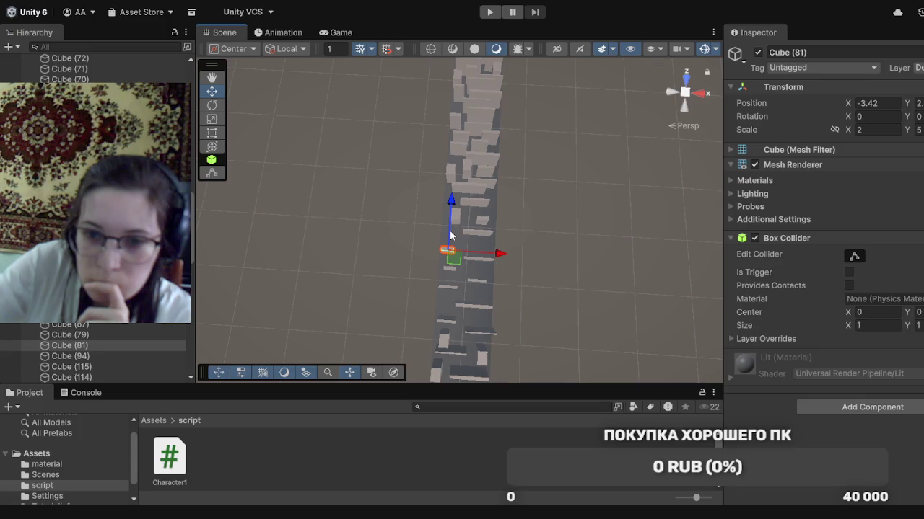
pyautogui.click(482, 237)
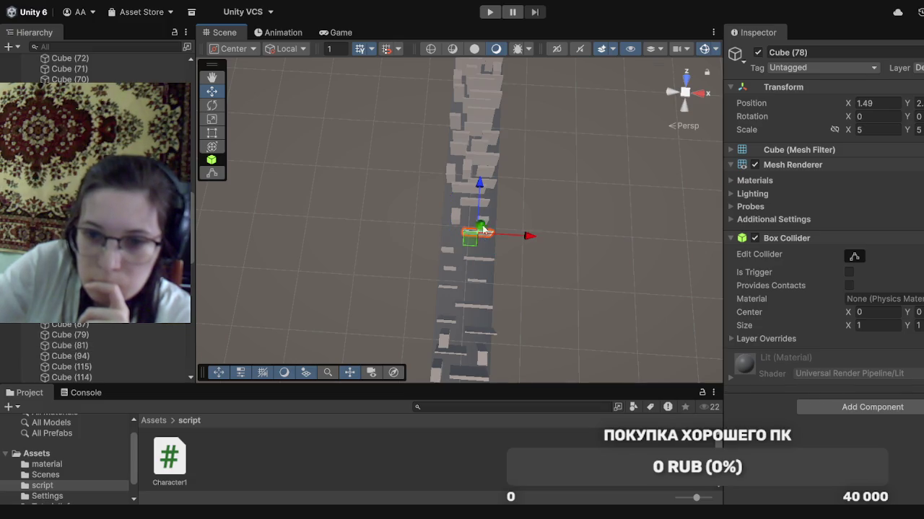
pyautogui.moveTo(482, 211); pyautogui.dragTo(516, 226)
pyautogui.click(484, 221)
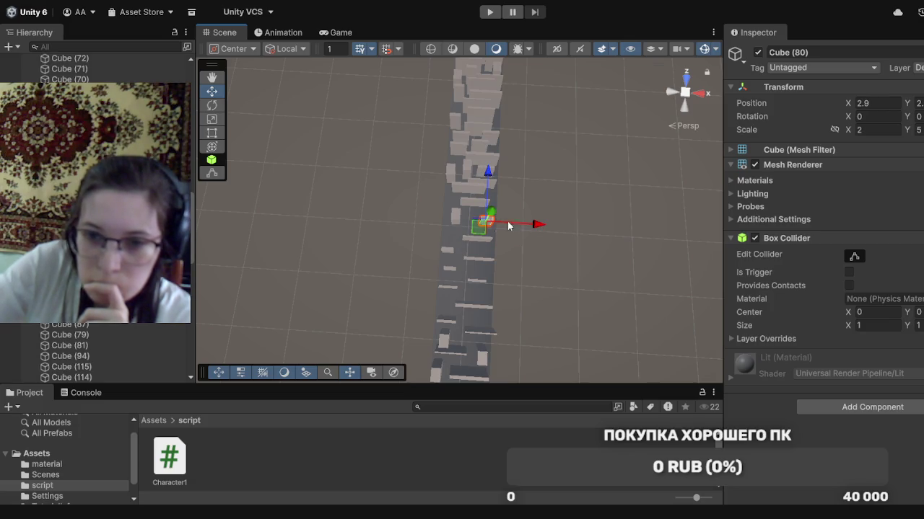
# Move Cube (86) sideways to X -3.1 and Cube (79) to X 1.6
pyautogui.click(457, 219)
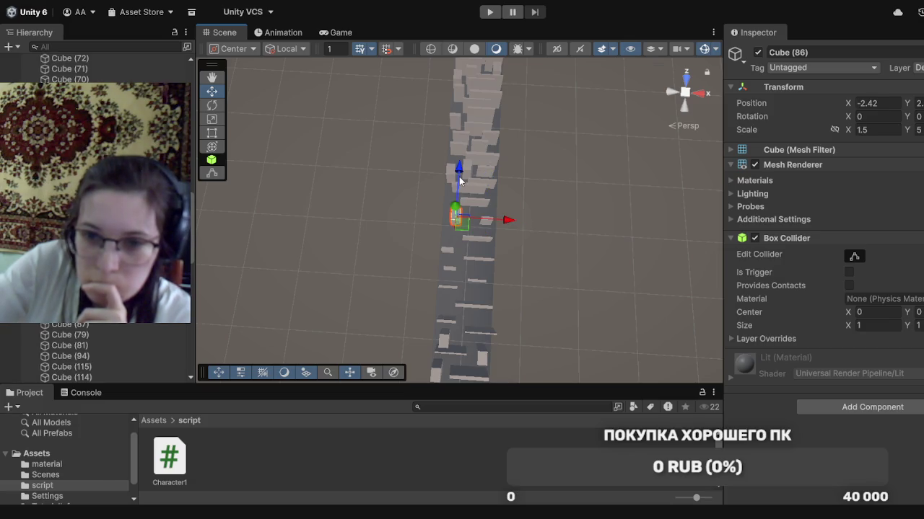
pyautogui.moveTo(460, 181); pyautogui.dragTo(461, 186)
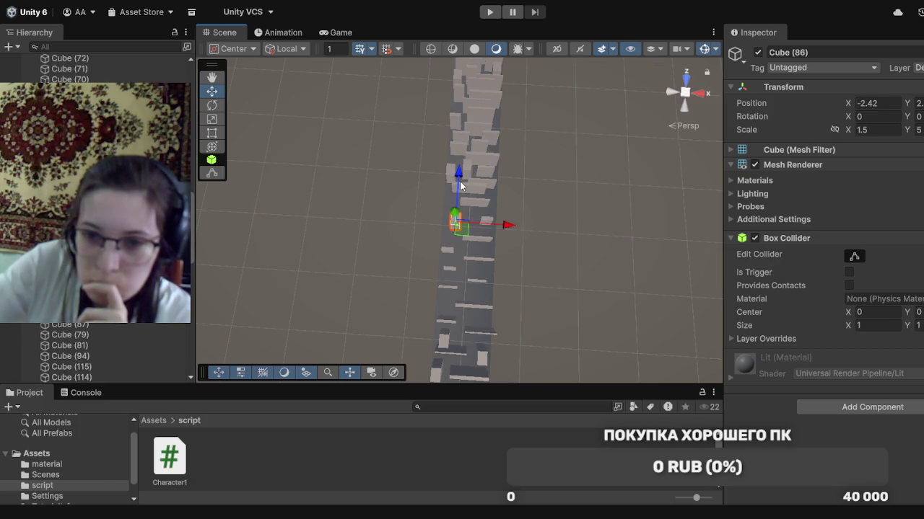
pyautogui.moveTo(493, 226); pyautogui.dragTo(489, 226)
pyautogui.click(480, 204)
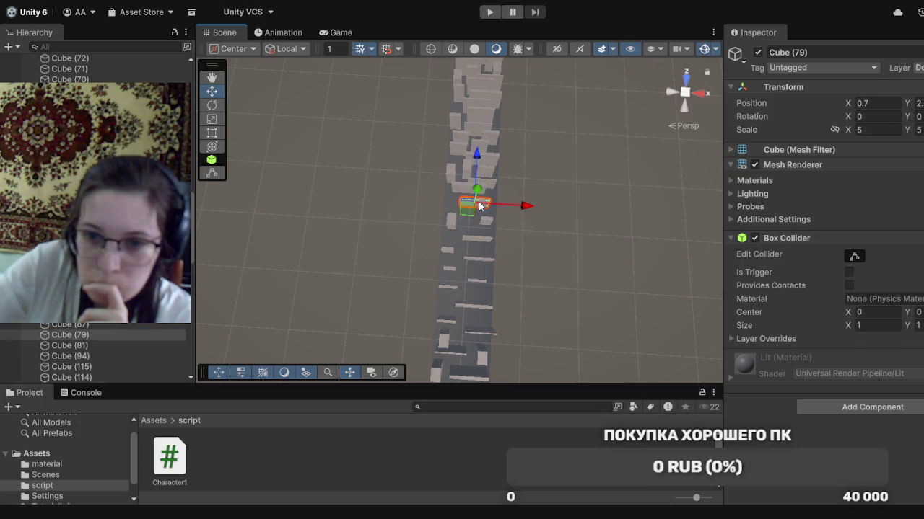
pyautogui.moveTo(518, 208); pyautogui.dragTo(524, 207)
pyautogui.moveTo(483, 170); pyautogui.dragTo(484, 176)
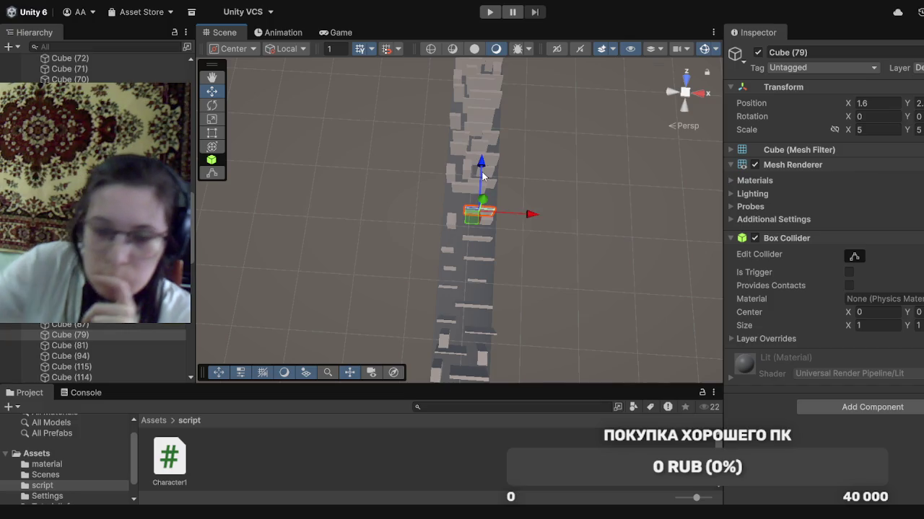
pyautogui.press('q')
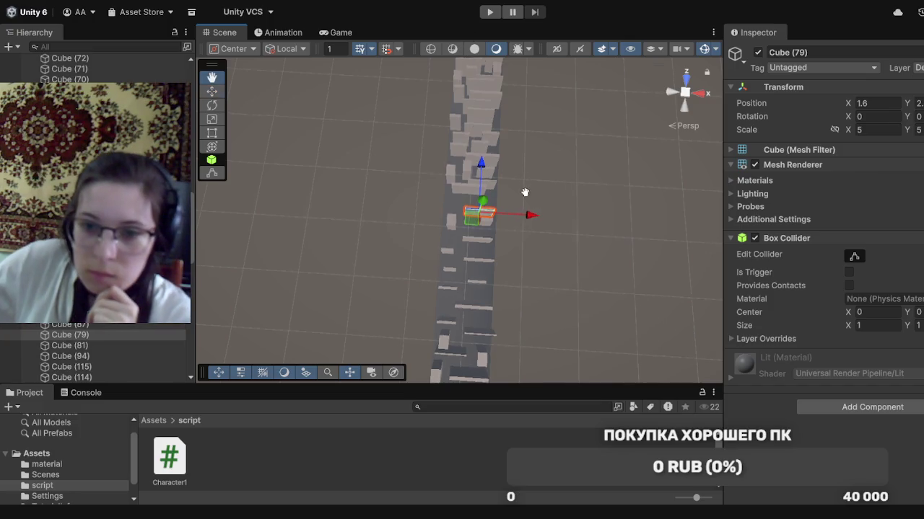
pyautogui.press('Up')
pyautogui.press('Up')
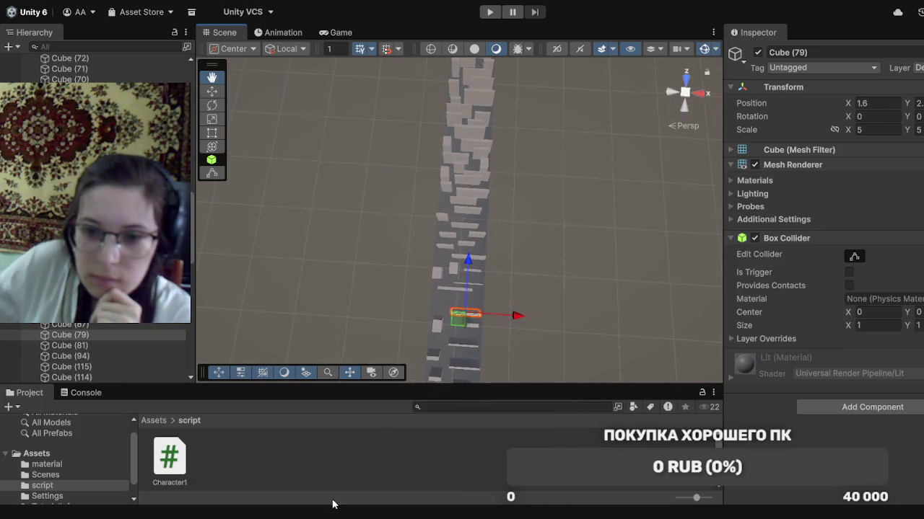
pyautogui.press('w')
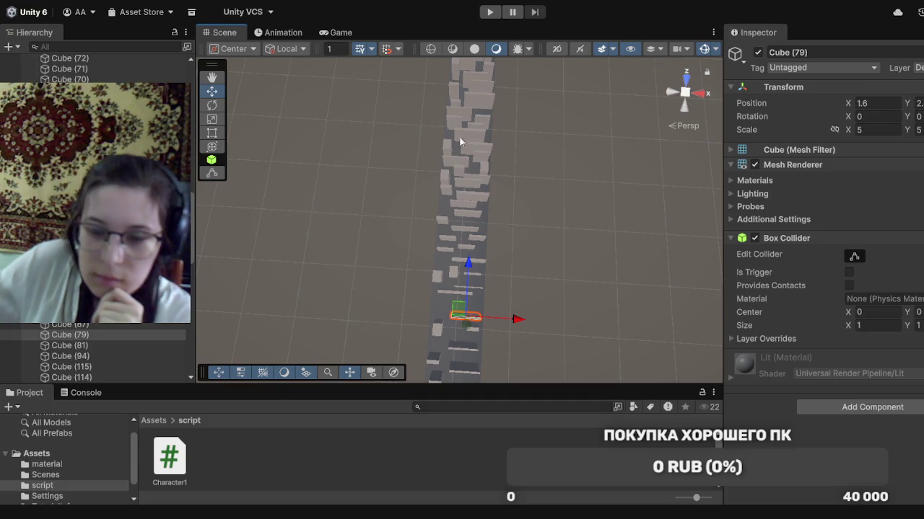
pyautogui.press('Down')
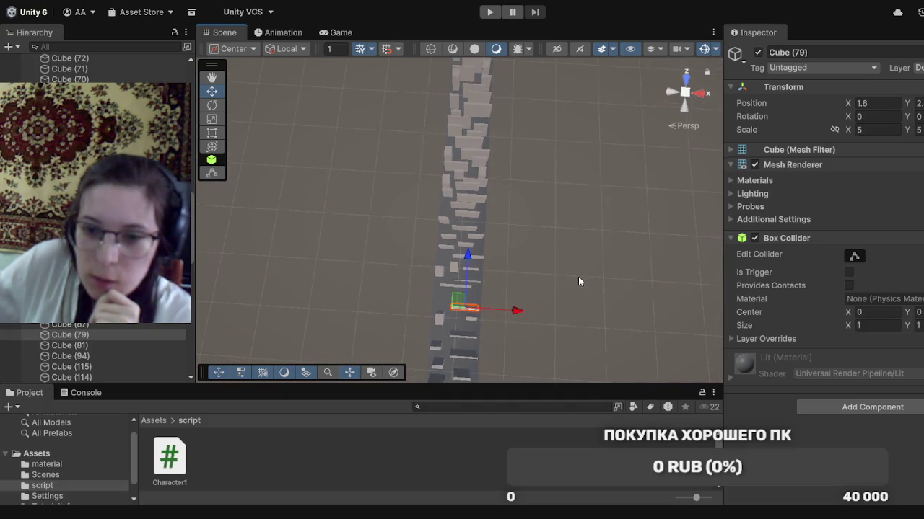
pyautogui.press('Down')
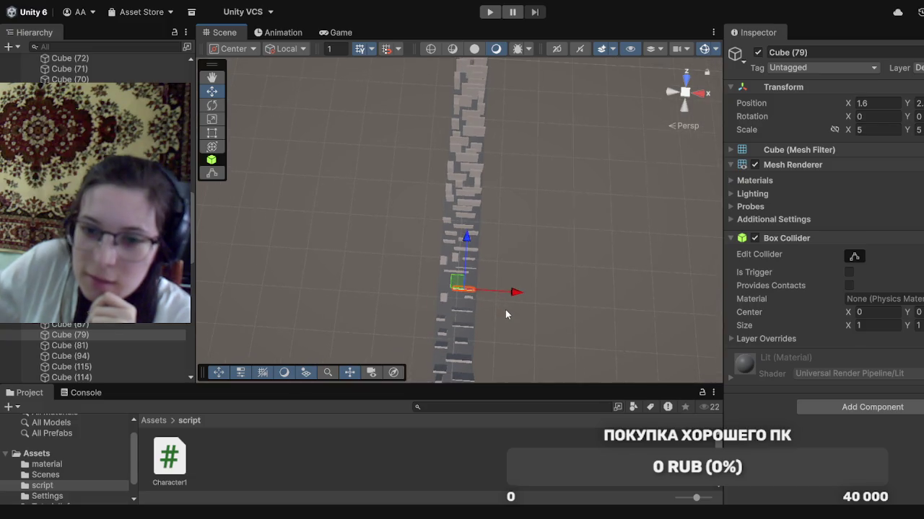
pyautogui.press('Down')
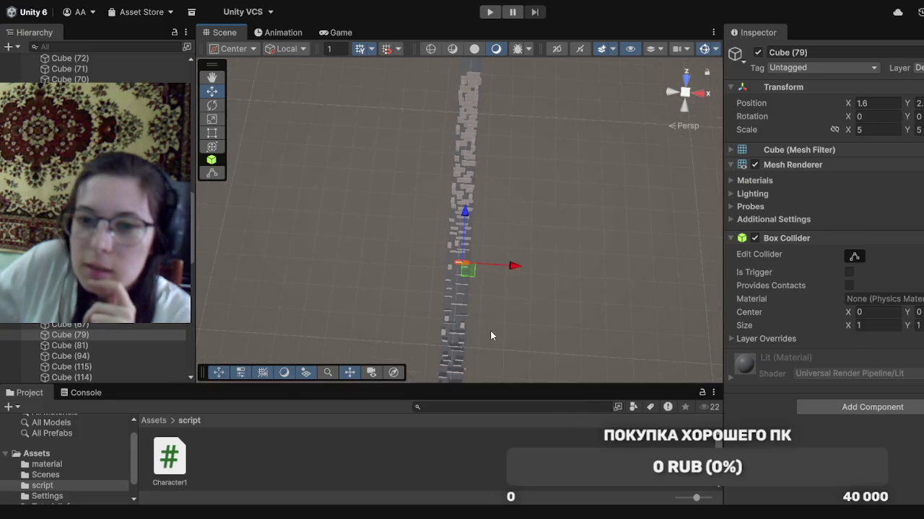
pyautogui.press('Down')
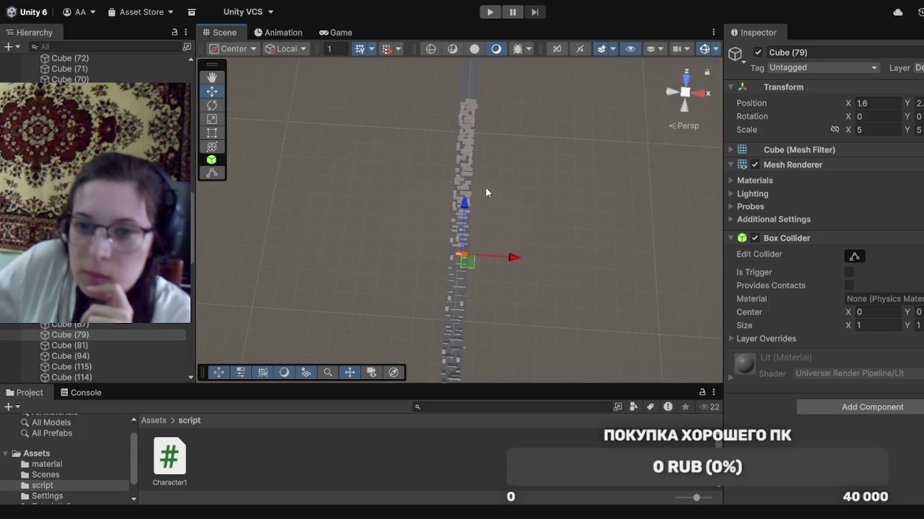
pyautogui.press('Up')
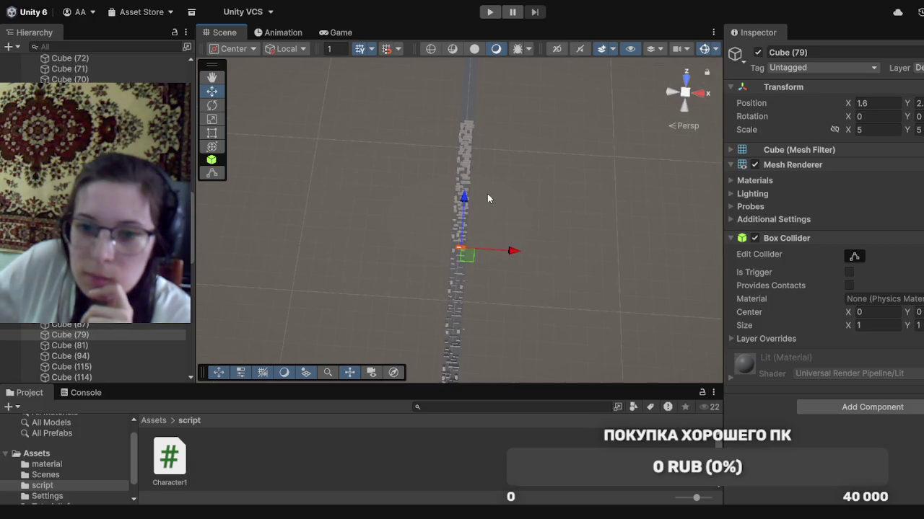
pyautogui.press('Up')
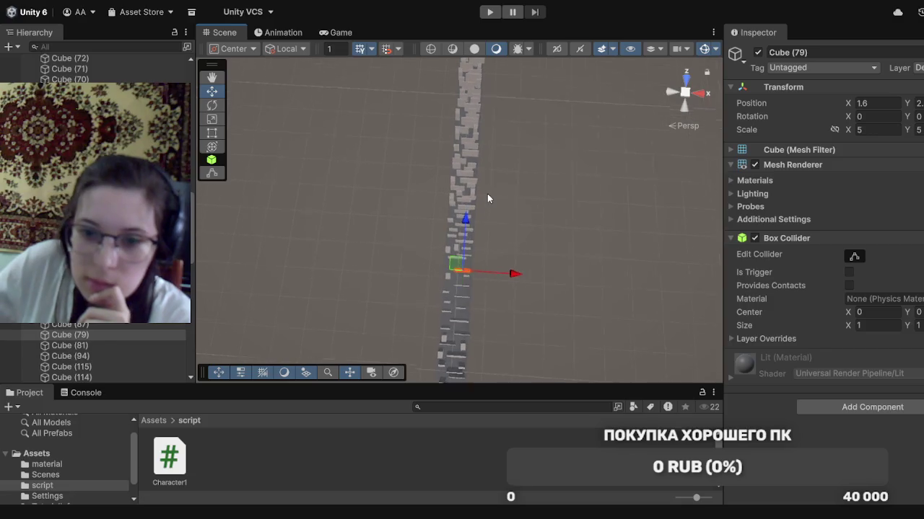
pyautogui.press('Up')
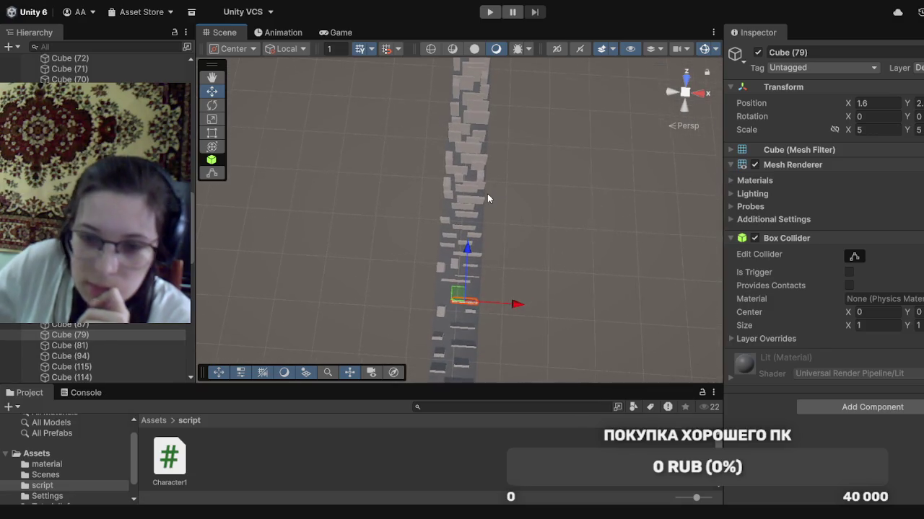
pyautogui.press('Up')
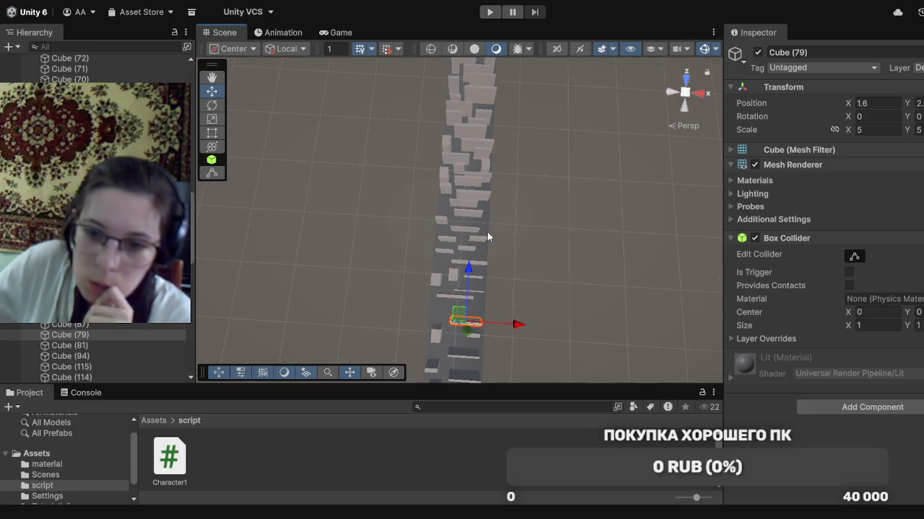
# Shift Cube (96) left across the runway and slide Cube (92) slightly along it
pyautogui.click(447, 296)
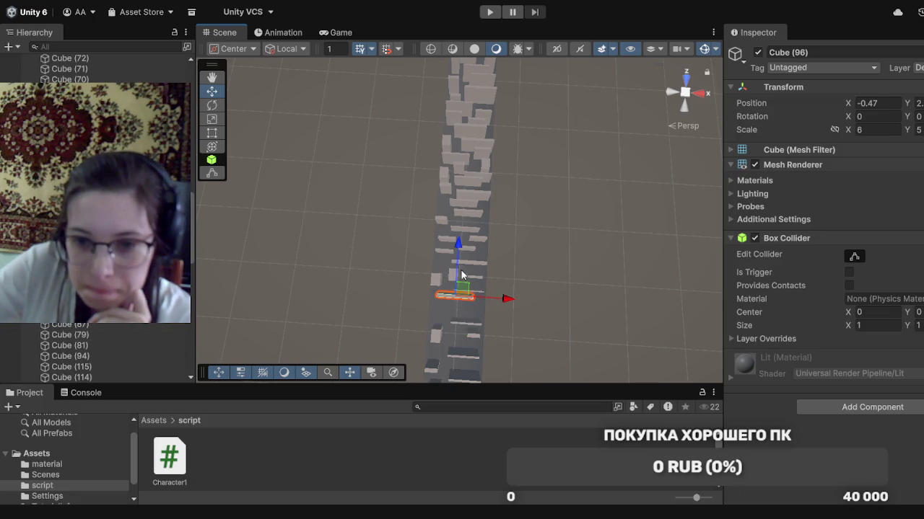
pyautogui.moveTo(496, 304); pyautogui.dragTo(489, 304)
pyautogui.moveTo(452, 275); pyautogui.dragTo(455, 278)
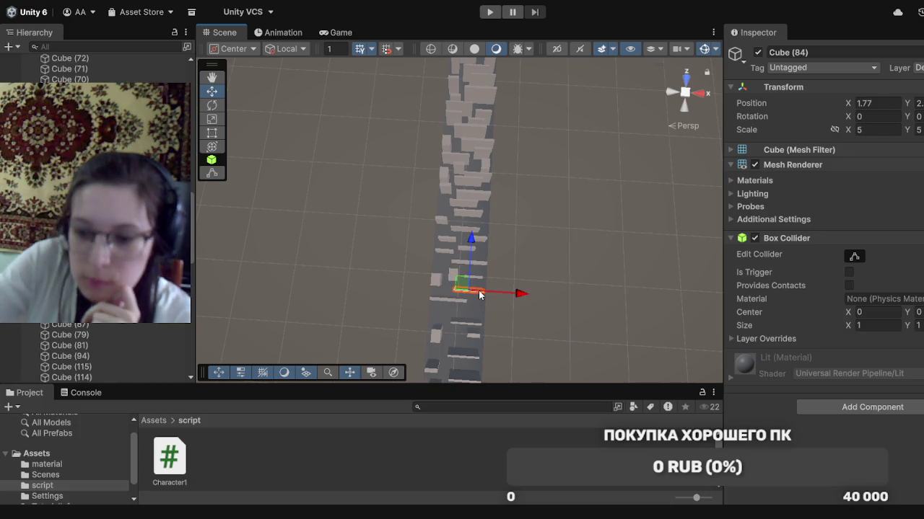
pyautogui.click(479, 295)
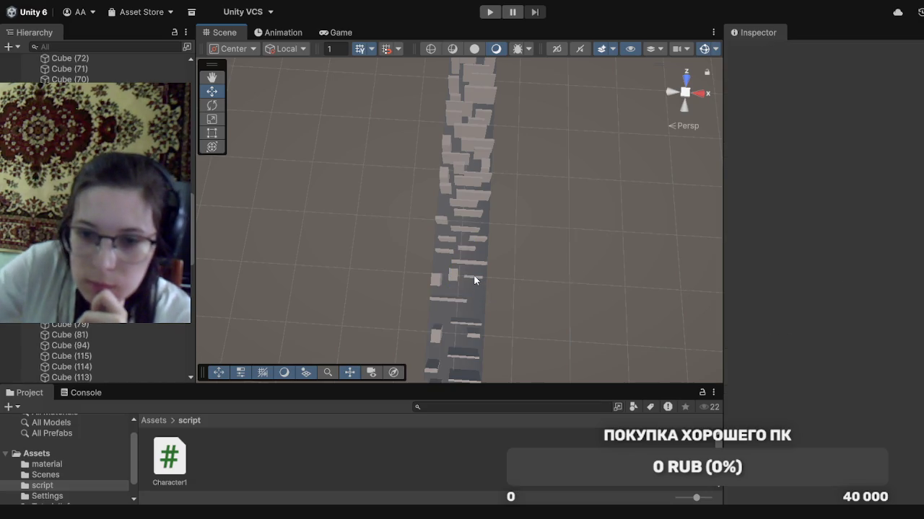
pyautogui.click(475, 280)
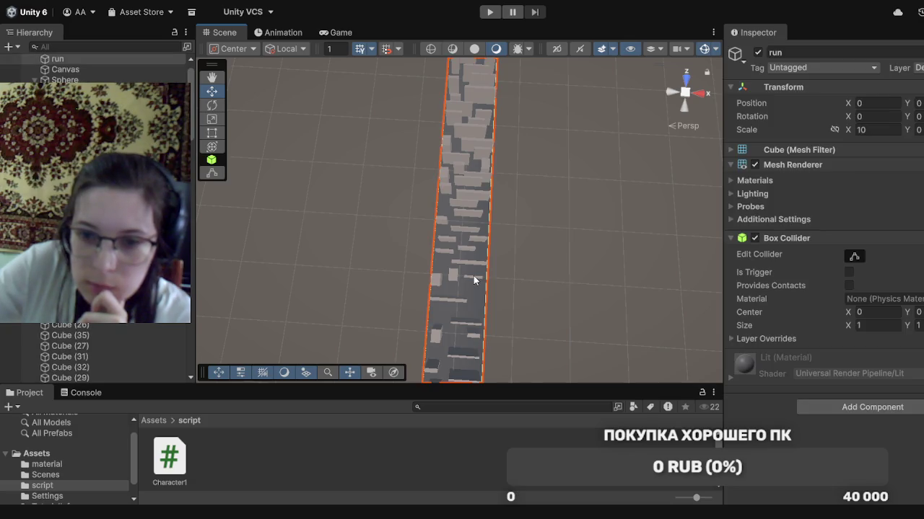
pyautogui.click(476, 277)
pyautogui.moveTo(474, 261); pyautogui.dragTo(478, 270)
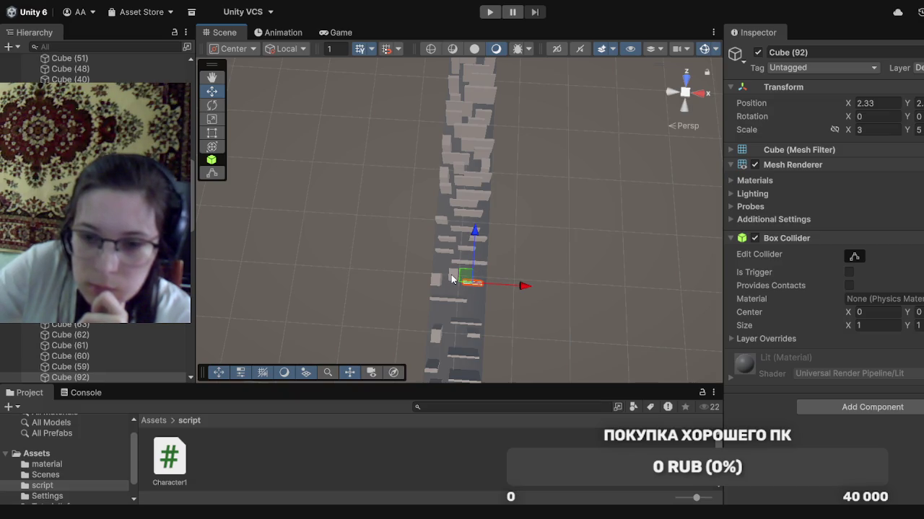
# Move Cube (87) right to X -2.4 and delete Cube (95)
pyautogui.click(451, 275)
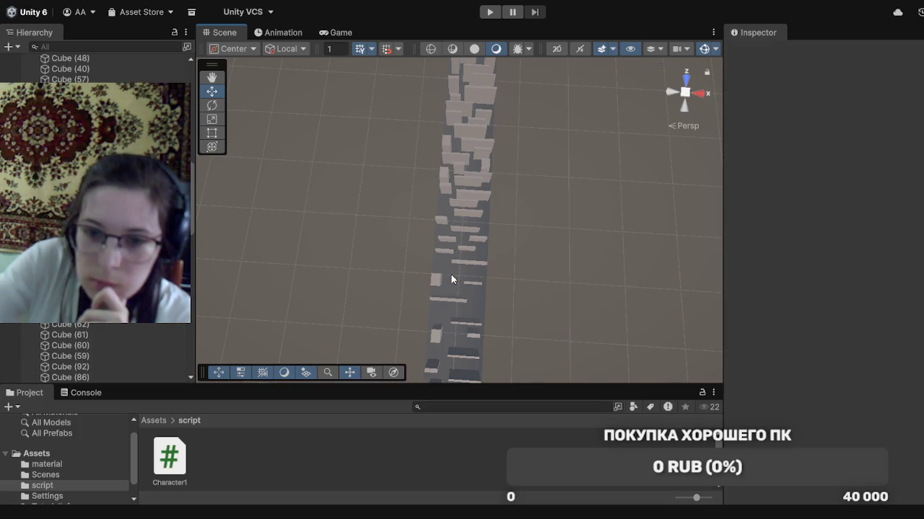
pyautogui.click(436, 281)
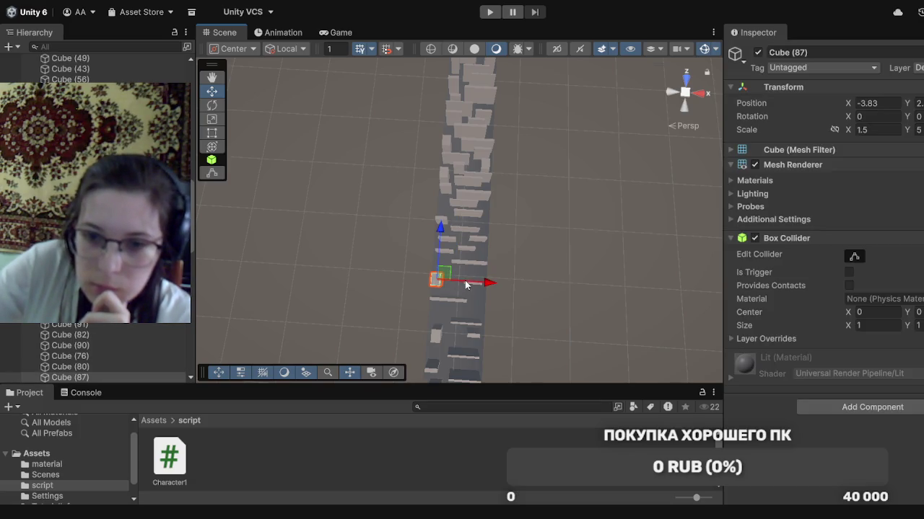
pyautogui.moveTo(465, 283); pyautogui.dragTo(473, 284)
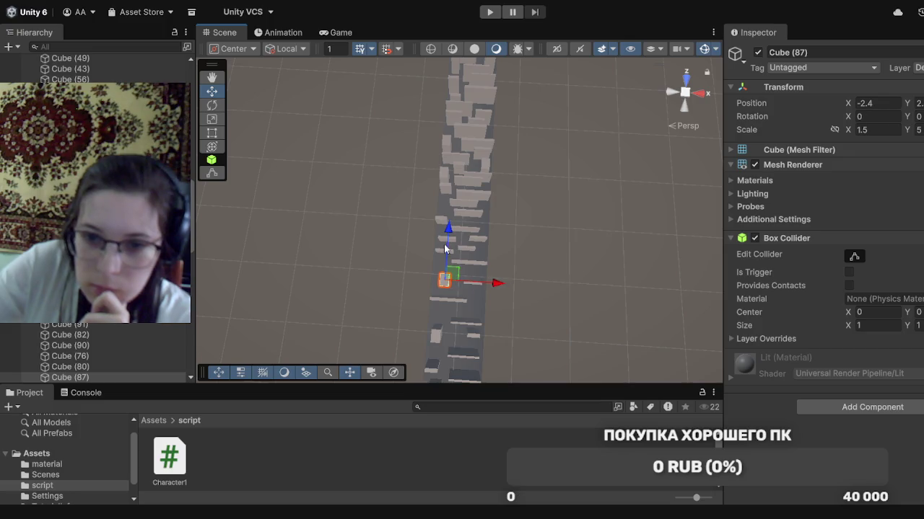
pyautogui.moveTo(447, 250); pyautogui.dragTo(447, 250)
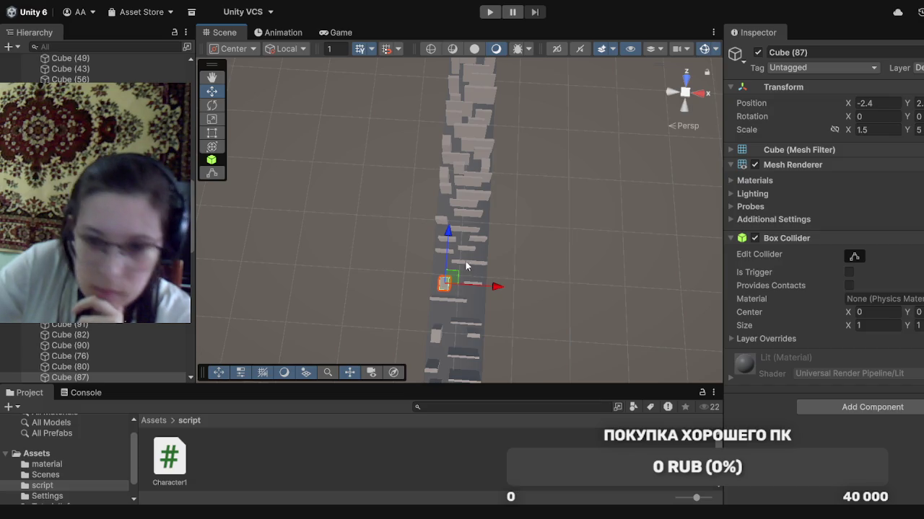
pyautogui.click(450, 256)
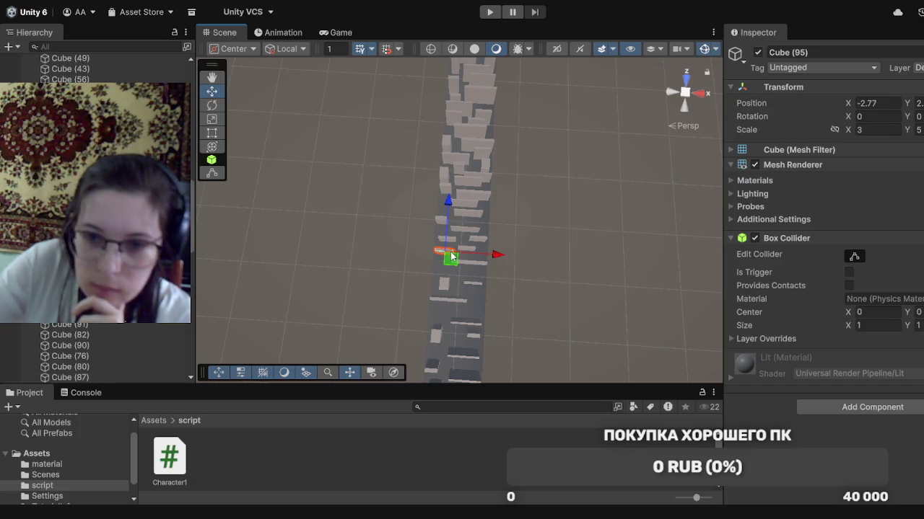
pyautogui.press('Delete')
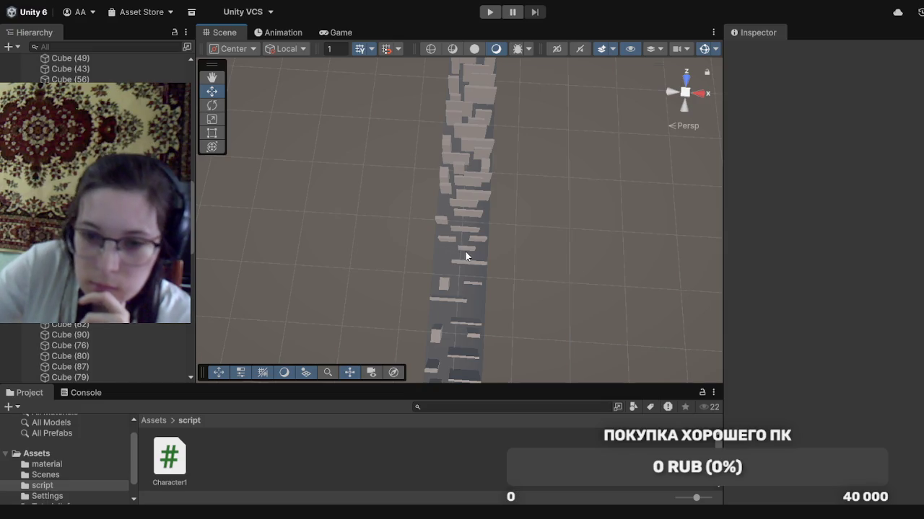
# Shift Cubes (101) and (107) sideways across the runway and delete Cube (105)
pyautogui.click(464, 251)
pyautogui.moveTo(502, 253); pyautogui.dragTo(505, 255)
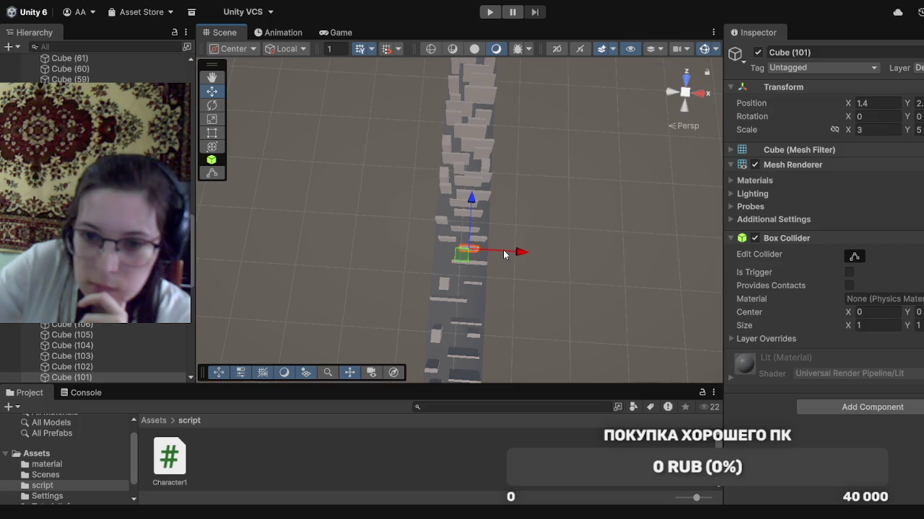
pyautogui.click(443, 240)
pyautogui.moveTo(482, 244); pyautogui.dragTo(478, 240)
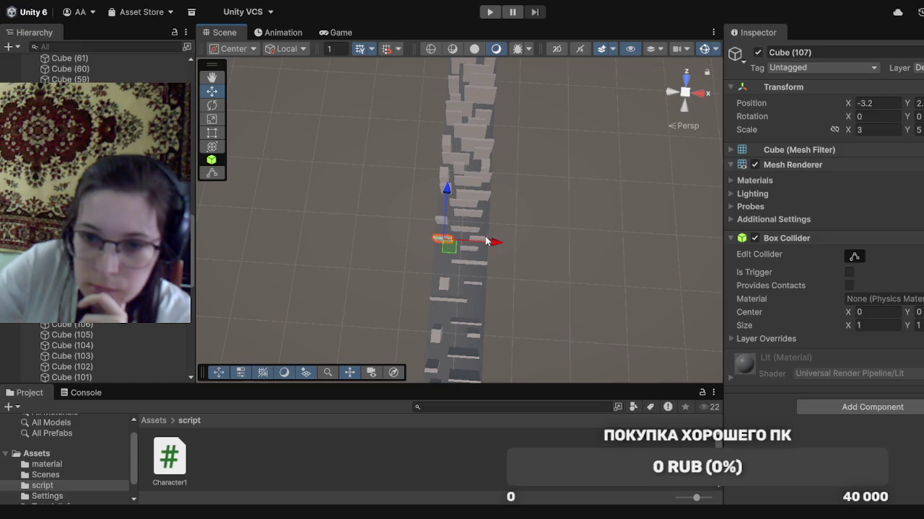
pyautogui.click(484, 243)
pyautogui.press('Delete')
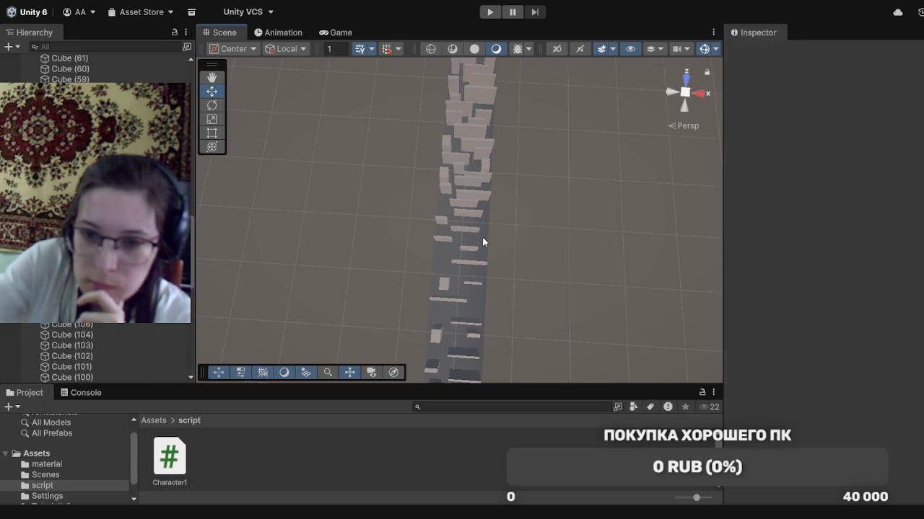
# Move Cube (97) to X 1.7 and nudge it slightly along the runway
pyautogui.click(471, 228)
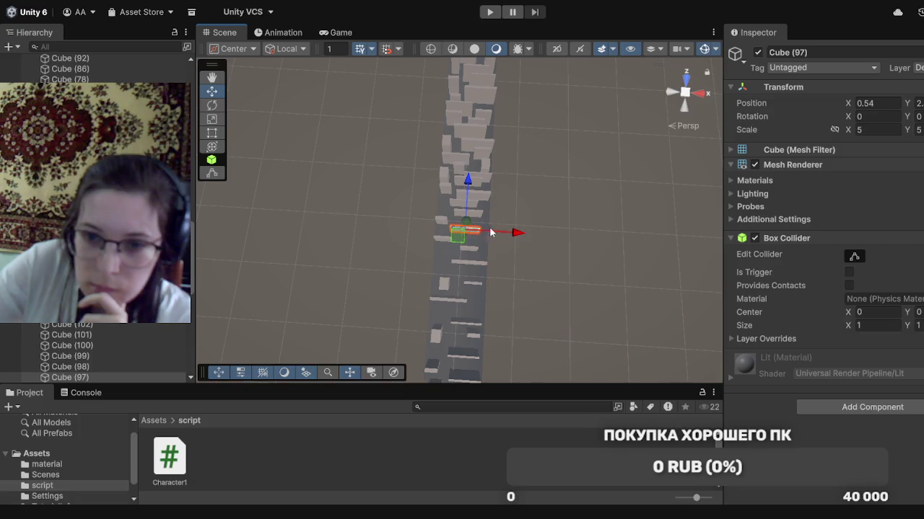
pyautogui.moveTo(503, 235); pyautogui.dragTo(516, 235)
pyautogui.moveTo(513, 235); pyautogui.dragTo(512, 236)
pyautogui.moveTo(474, 205); pyautogui.dragTo(474, 201)
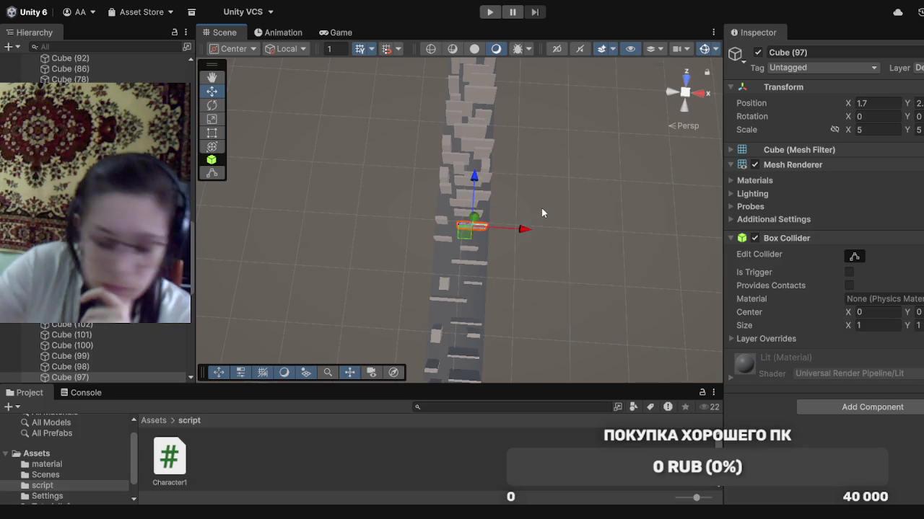
pyautogui.moveTo(515, 128); pyautogui.dragTo(514, 145)
pyautogui.moveTo(365, 317)
pyautogui.mouseDown()
pyautogui.moveTo(367, 443)
pyautogui.moveTo(365, 87)
pyautogui.moveTo(375, 173)
pyautogui.moveTo(414, 310)
pyautogui.moveTo(410, 339)
pyautogui.mouseUp()
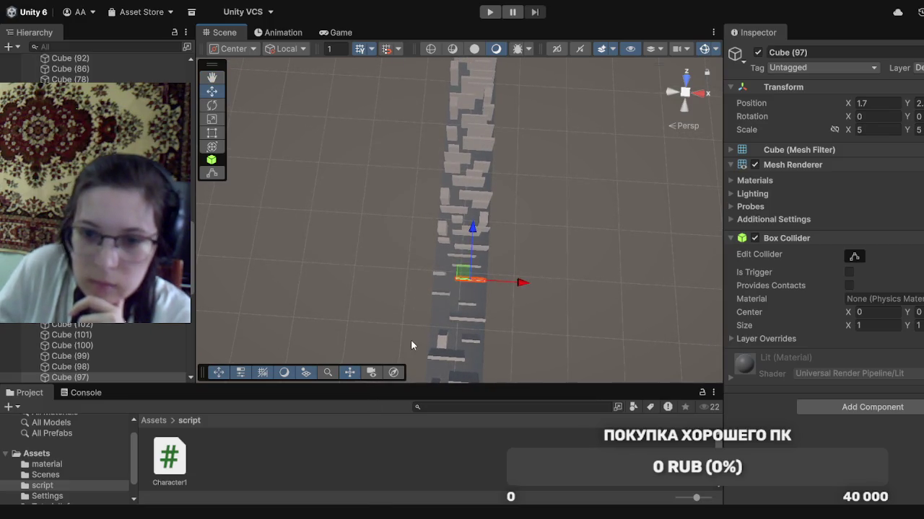
# Move Cube (108) left across the runway, then delete Cubes (109) and (115)
pyautogui.click(476, 270)
pyautogui.moveTo(510, 271); pyautogui.dragTo(493, 272)
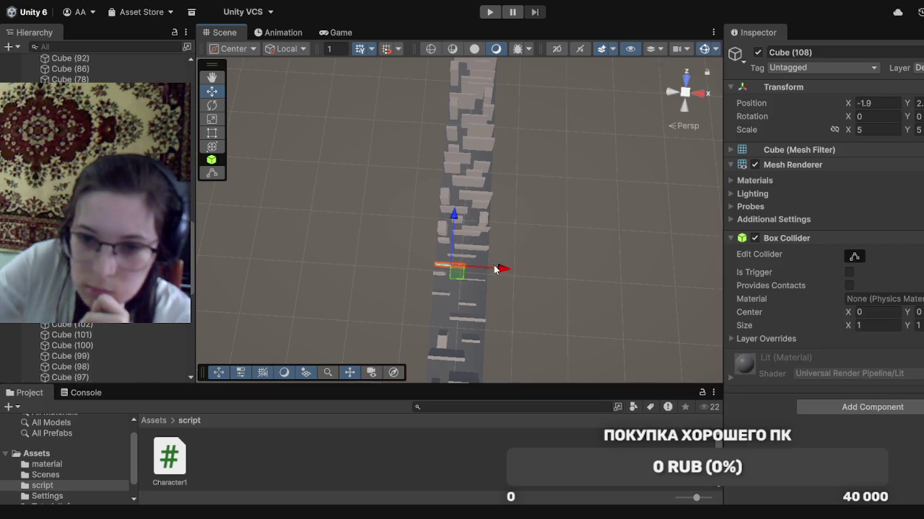
pyautogui.moveTo(452, 243); pyautogui.dragTo(452, 238)
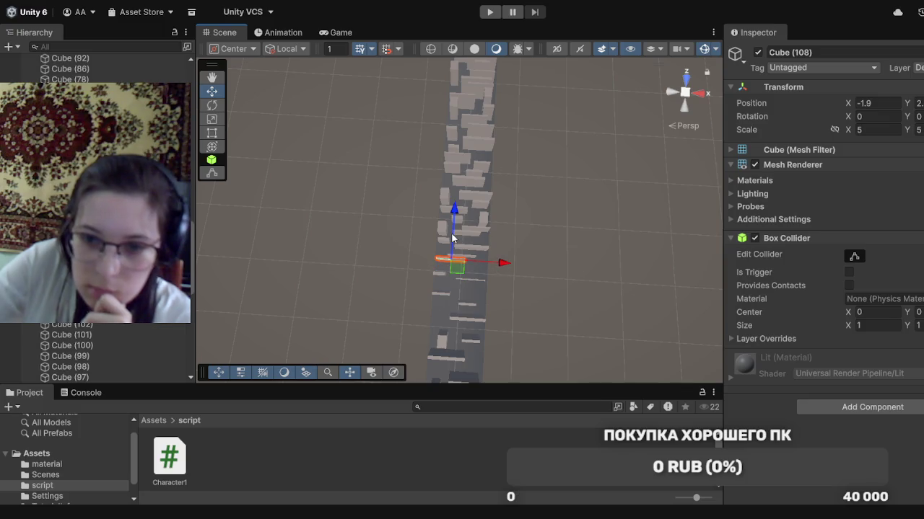
pyautogui.click(471, 256)
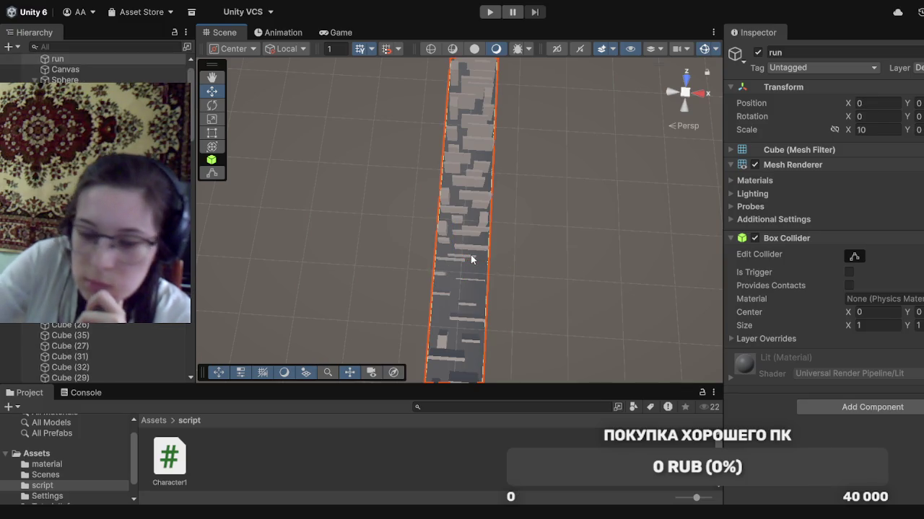
pyautogui.click(467, 256)
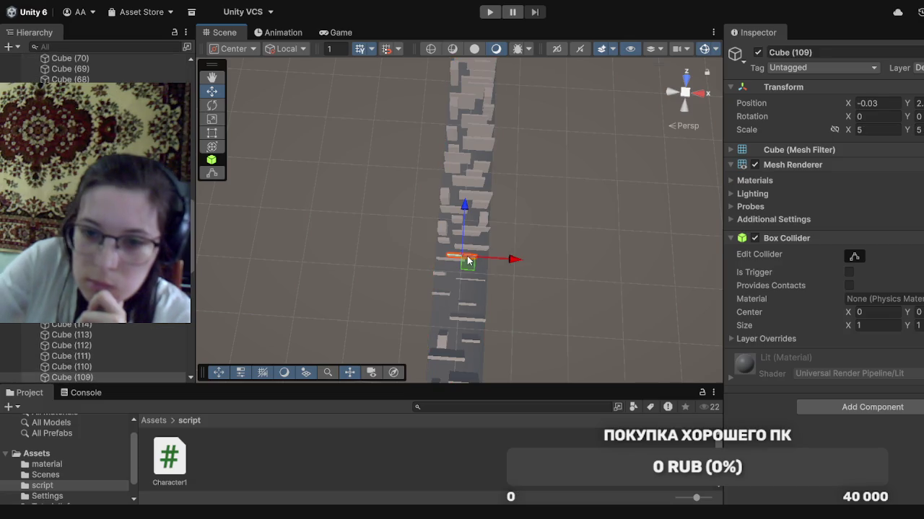
pyautogui.press('Delete')
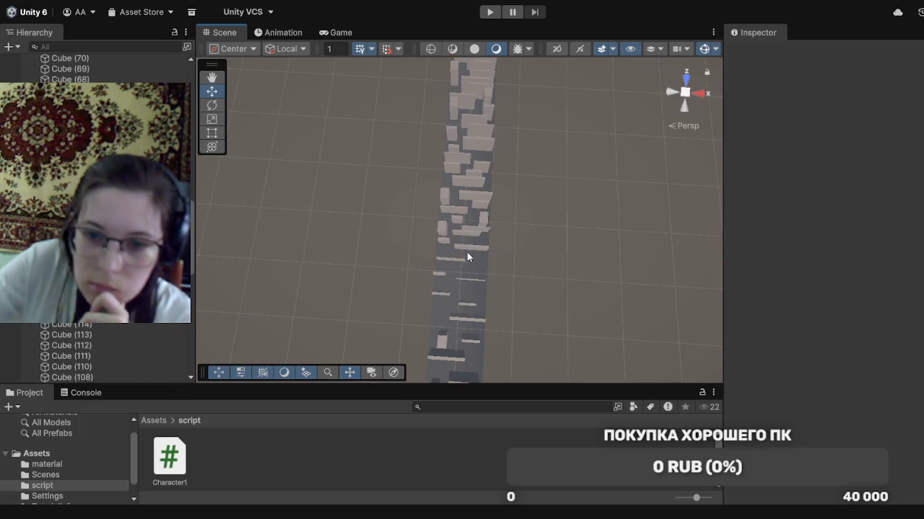
pyautogui.click(465, 253)
pyautogui.press('Delete')
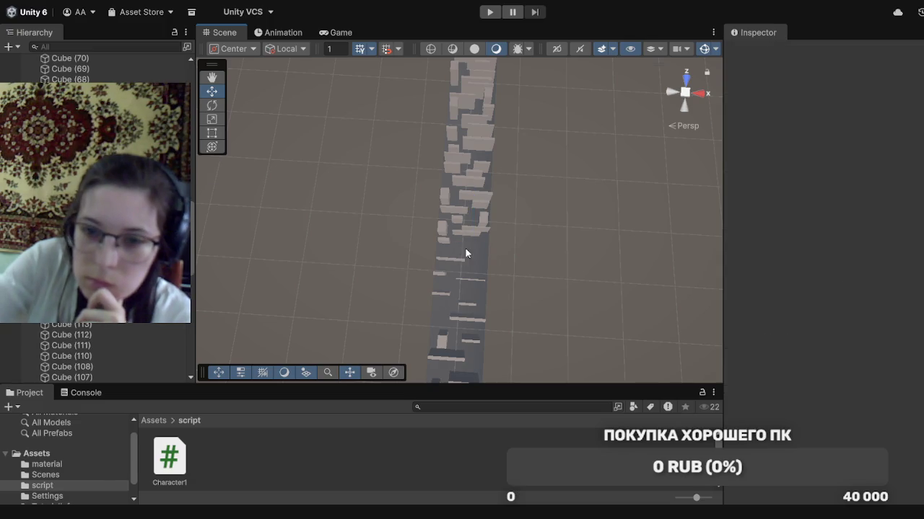
# Move Cube (113) to the right side, Cube (102) toward centre, and reposition Cube (110)
pyautogui.click(443, 243)
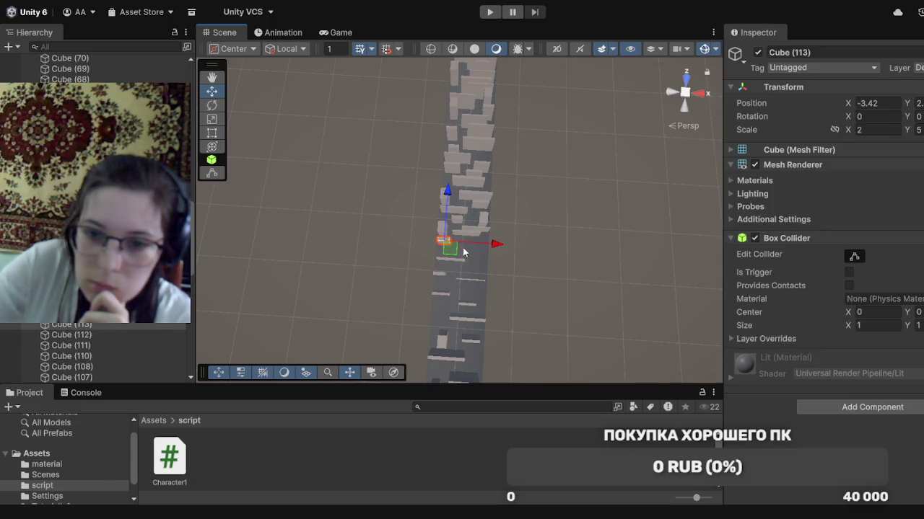
pyautogui.moveTo(452, 250)
pyautogui.mouseDown()
pyautogui.moveTo(494, 255)
pyautogui.moveTo(489, 276)
pyautogui.mouseUp()
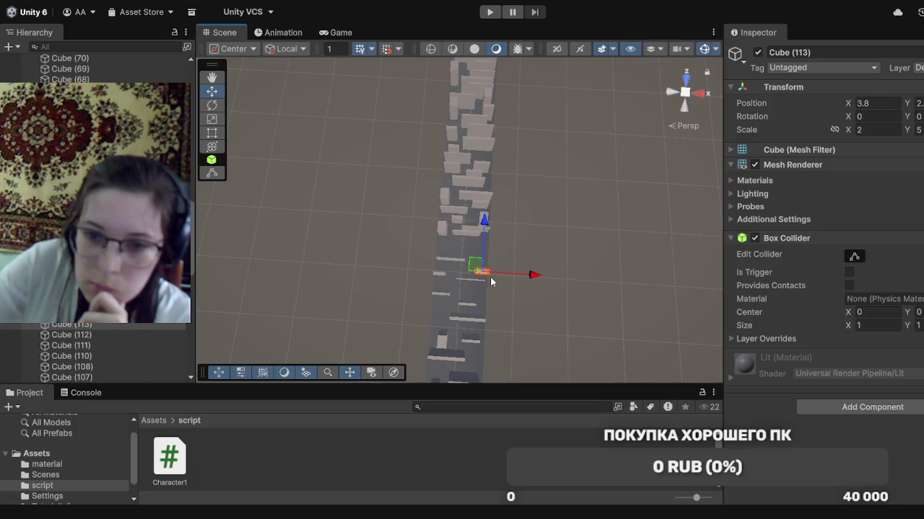
pyautogui.click(443, 230)
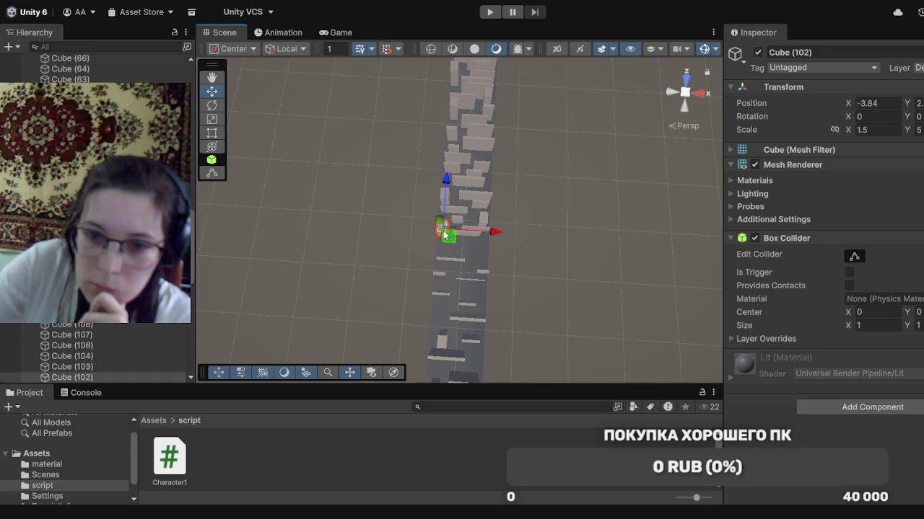
pyautogui.moveTo(453, 240)
pyautogui.mouseDown()
pyautogui.moveTo(454, 257)
pyautogui.moveTo(463, 245)
pyautogui.moveTo(475, 250)
pyautogui.mouseUp()
pyautogui.click(465, 242)
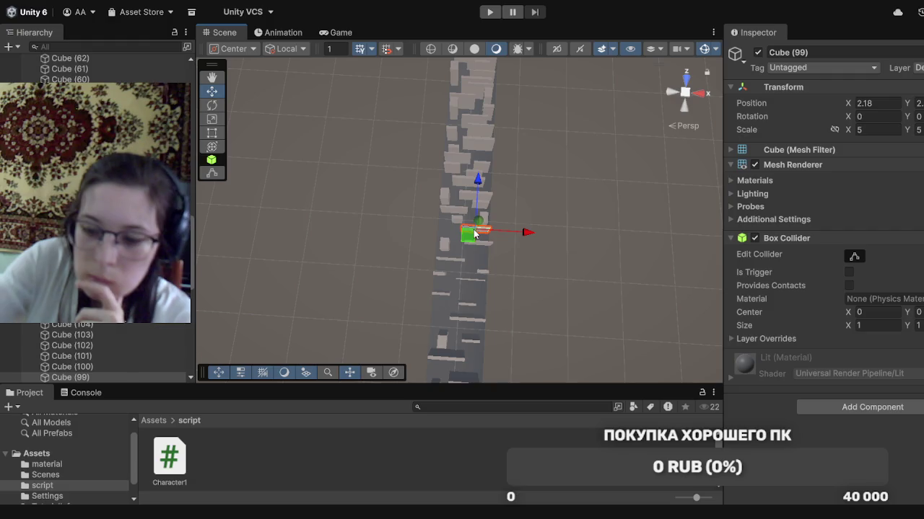
pyautogui.click(473, 229)
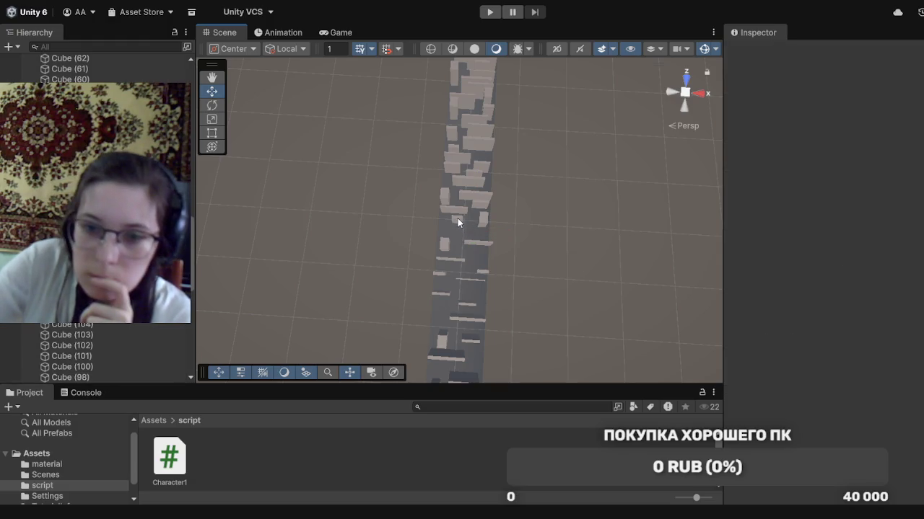
pyautogui.click(457, 218)
pyautogui.moveTo(464, 228)
pyautogui.mouseDown()
pyautogui.moveTo(477, 238)
pyautogui.moveTo(460, 218)
pyautogui.mouseUp()
# Select Cubes (100) and (112), then pan further along the runway
pyautogui.click(476, 229)
pyautogui.click(455, 212)
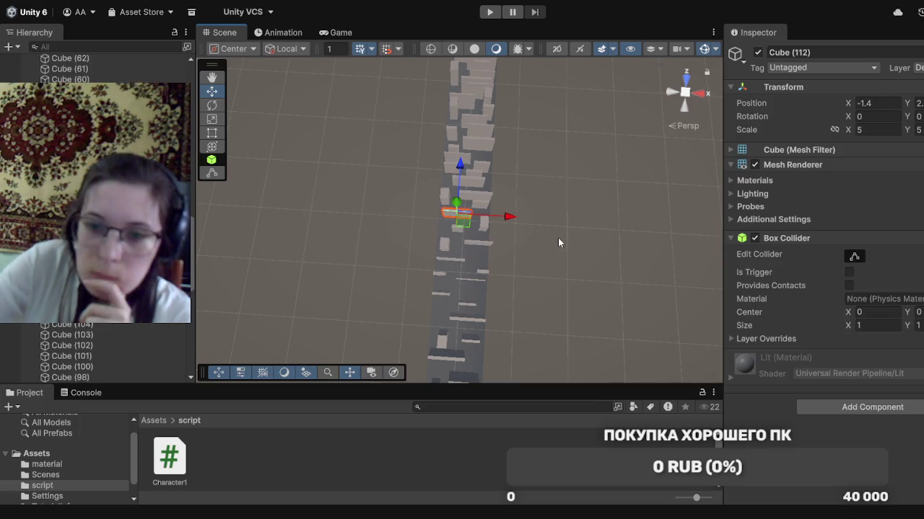
pyautogui.moveTo(562, 290)
pyautogui.mouseDown()
pyautogui.moveTo(471, 436)
pyautogui.moveTo(330, 247)
pyautogui.mouseUp()
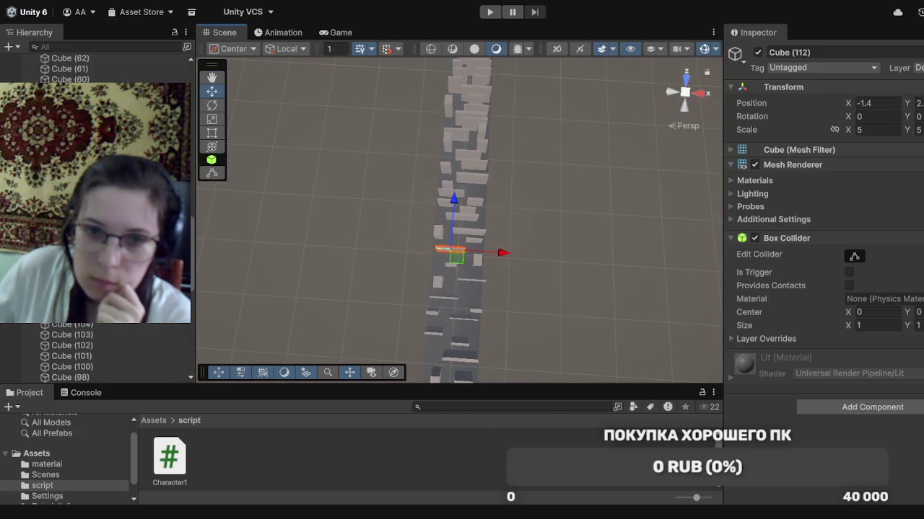
pyautogui.moveTo(406, 177)
pyautogui.mouseDown()
pyautogui.moveTo(377, 319)
pyautogui.moveTo(235, 446)
pyautogui.moveTo(295, 339)
pyautogui.moveTo(374, 433)
pyautogui.mouseUp()
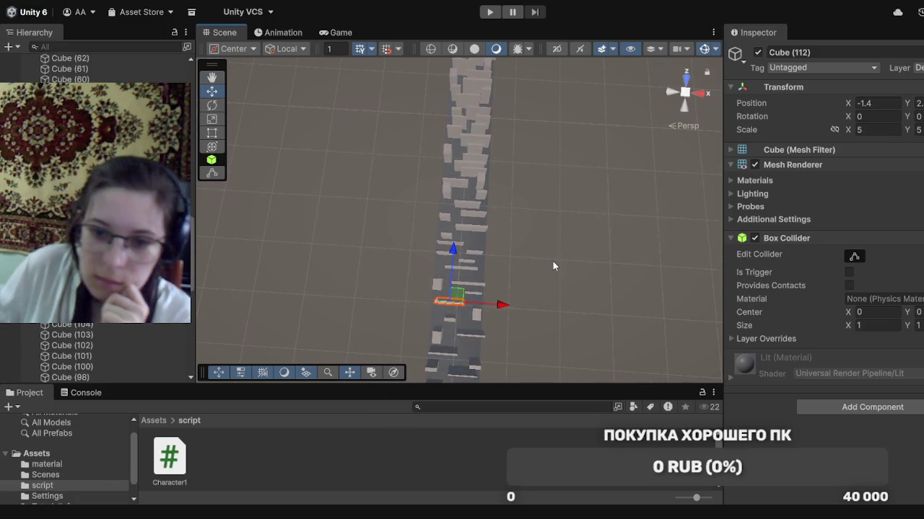
# Nudge Cubes (98), (104), (120) and (125) slightly, and shift slab Cube (135) to X 2
pyautogui.click(473, 292)
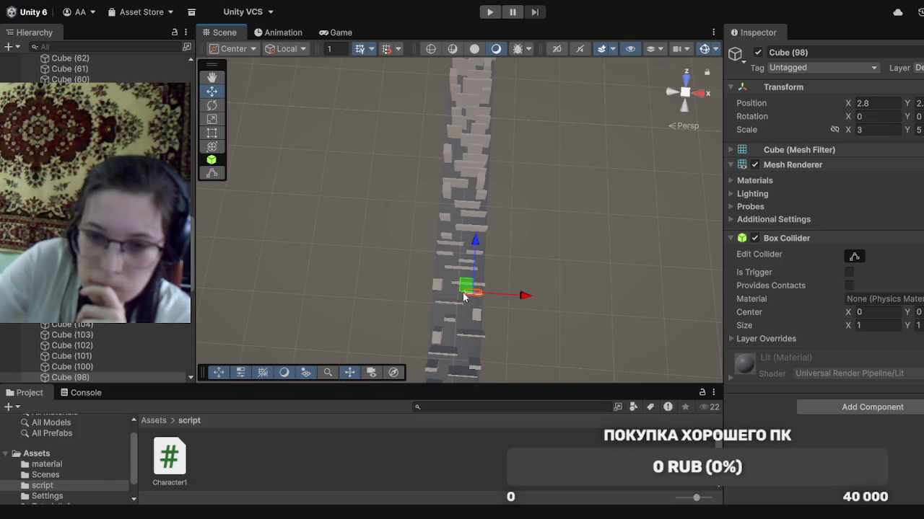
pyautogui.moveTo(474, 273); pyautogui.dragTo(474, 274)
pyautogui.click(455, 288)
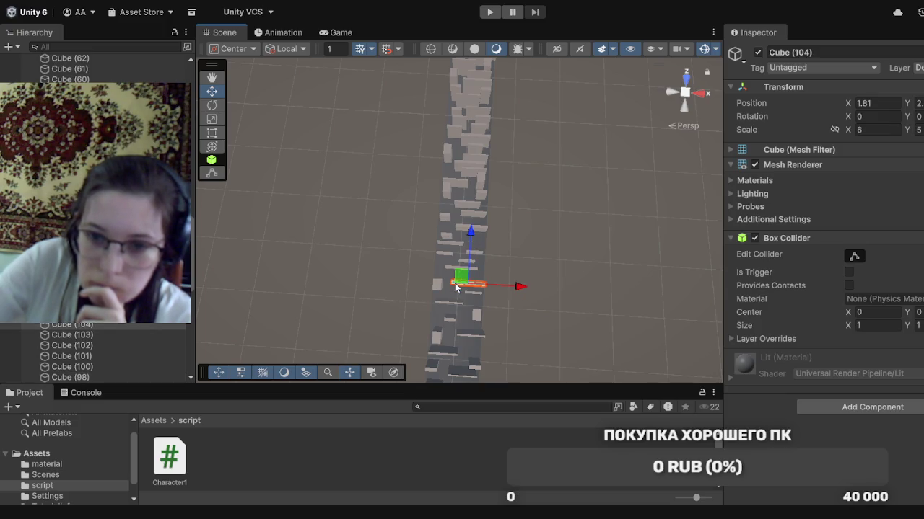
pyautogui.moveTo(469, 260); pyautogui.dragTo(500, 280)
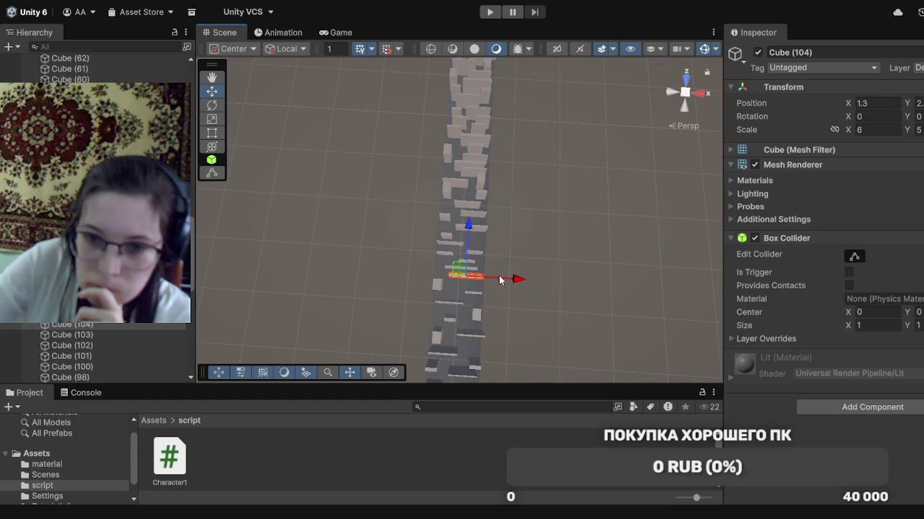
pyautogui.click(448, 270)
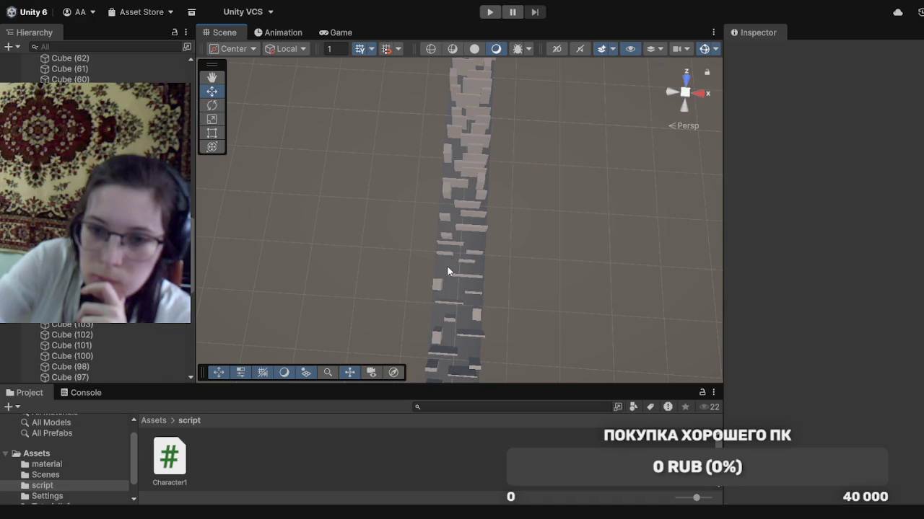
pyautogui.click(469, 264)
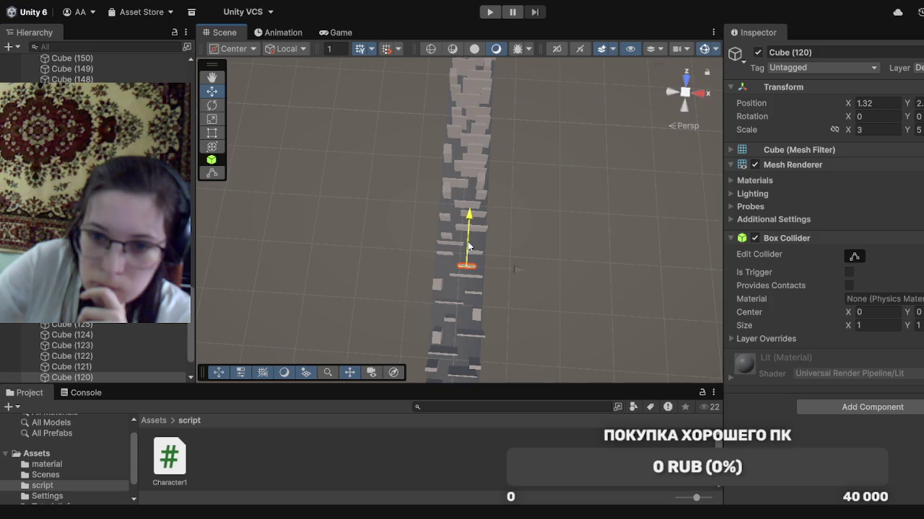
pyautogui.moveTo(468, 242); pyautogui.dragTo(468, 244)
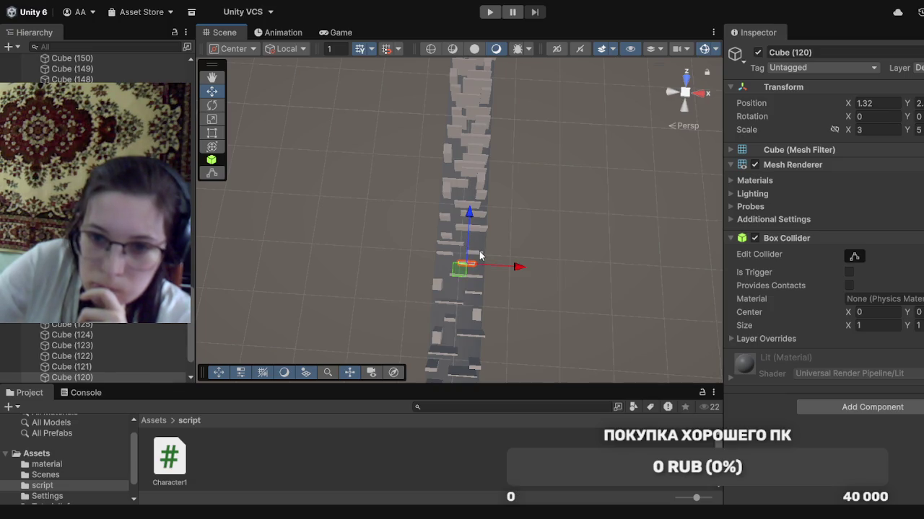
pyautogui.click(479, 252)
pyautogui.moveTo(470, 258); pyautogui.dragTo(473, 260)
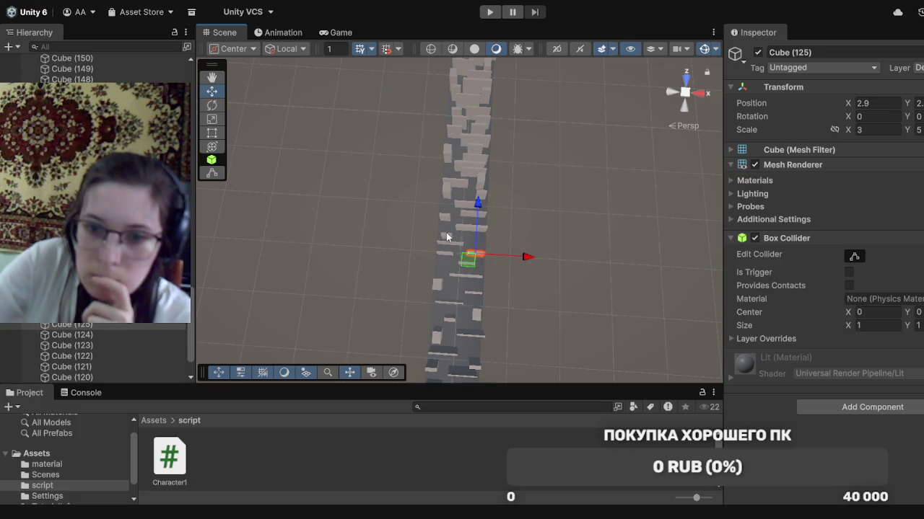
pyautogui.click(466, 226)
pyautogui.moveTo(468, 236); pyautogui.dragTo(468, 233)
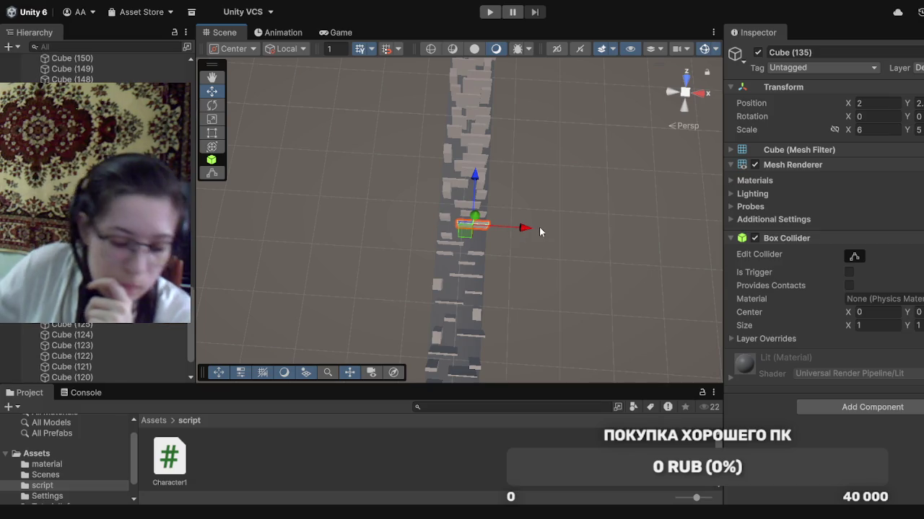
pyautogui.moveTo(567, 155)
pyautogui.mouseDown()
pyautogui.moveTo(616, 516)
pyautogui.moveTo(561, 350)
pyautogui.moveTo(471, 332)
pyautogui.moveTo(439, 206)
pyautogui.moveTo(443, 427)
pyautogui.moveTo(412, 78)
pyautogui.moveTo(413, 360)
pyautogui.moveTo(413, 11)
pyautogui.mouseUp()
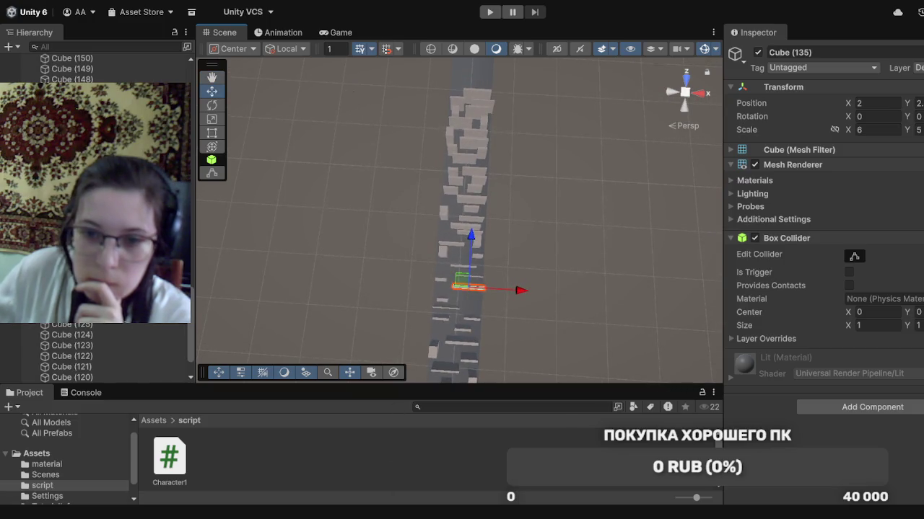
# Delete Cube (132) and Cube (124) from the runway
pyautogui.moveTo(558, 217)
pyautogui.mouseDown()
pyautogui.moveTo(527, 332)
pyautogui.moveTo(490, 418)
pyautogui.moveTo(458, 464)
pyautogui.moveTo(472, 126)
pyautogui.moveTo(526, 407)
pyautogui.moveTo(505, 498)
pyautogui.moveTo(443, 58)
pyautogui.moveTo(382, 293)
pyautogui.moveTo(348, 379)
pyautogui.mouseUp()
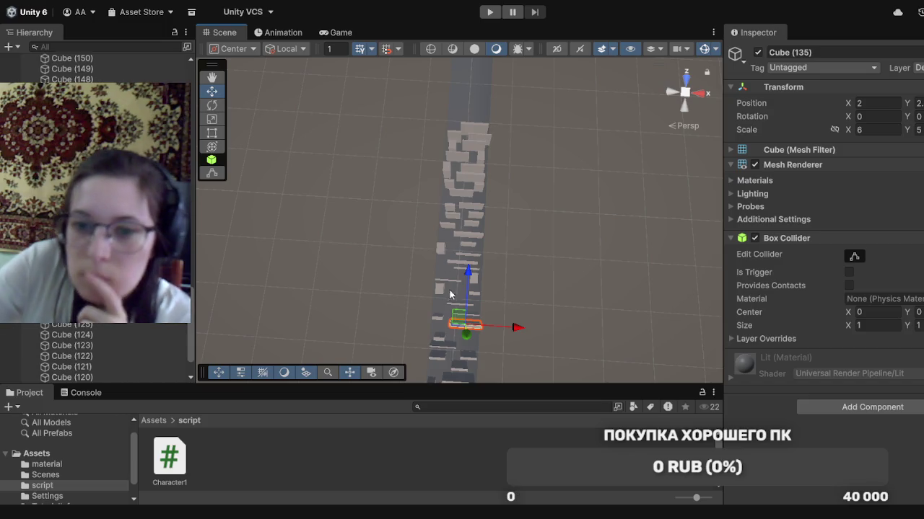
pyautogui.click(461, 268)
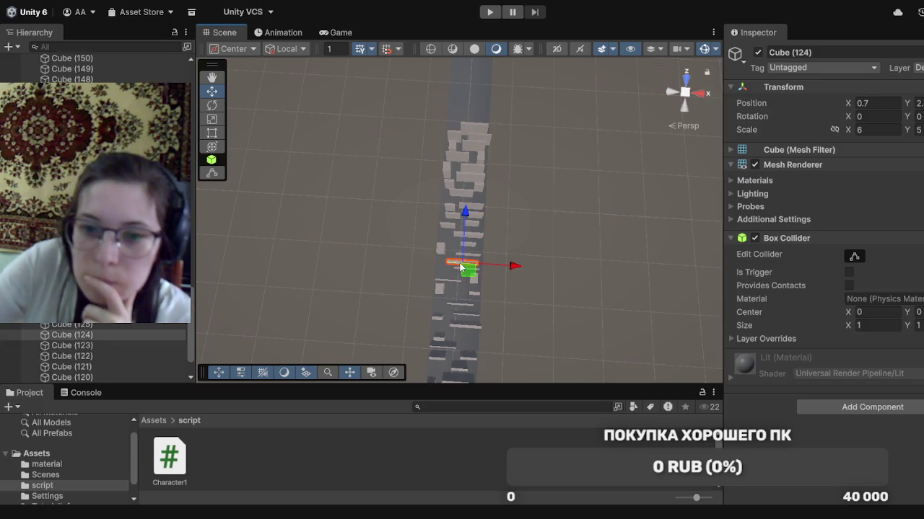
pyautogui.click(457, 268)
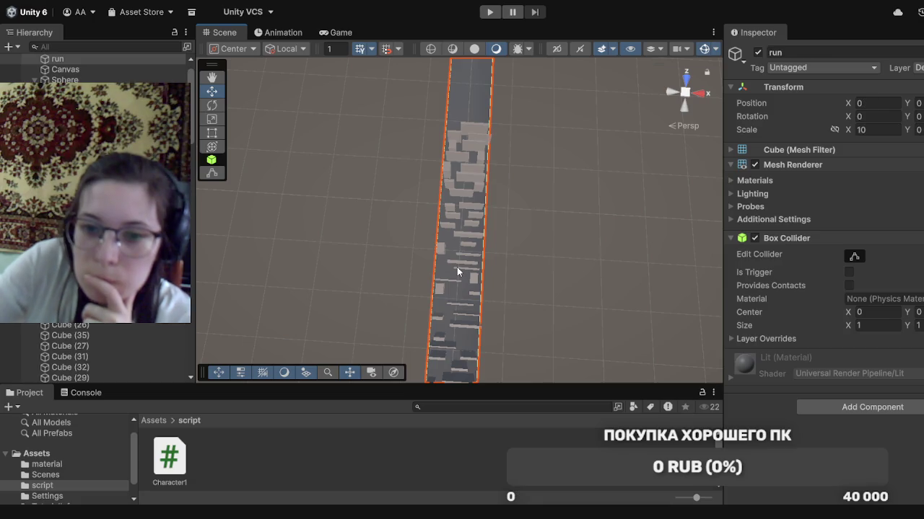
pyautogui.click(464, 273)
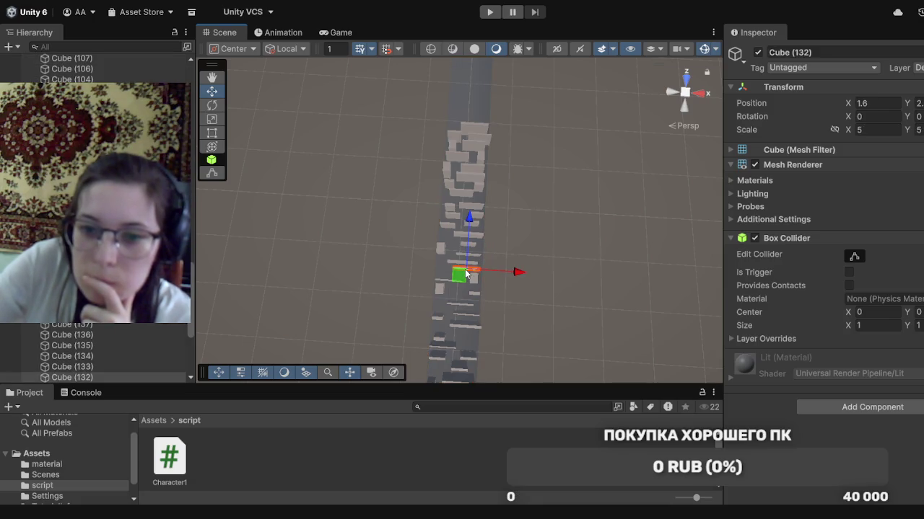
pyautogui.press('Delete')
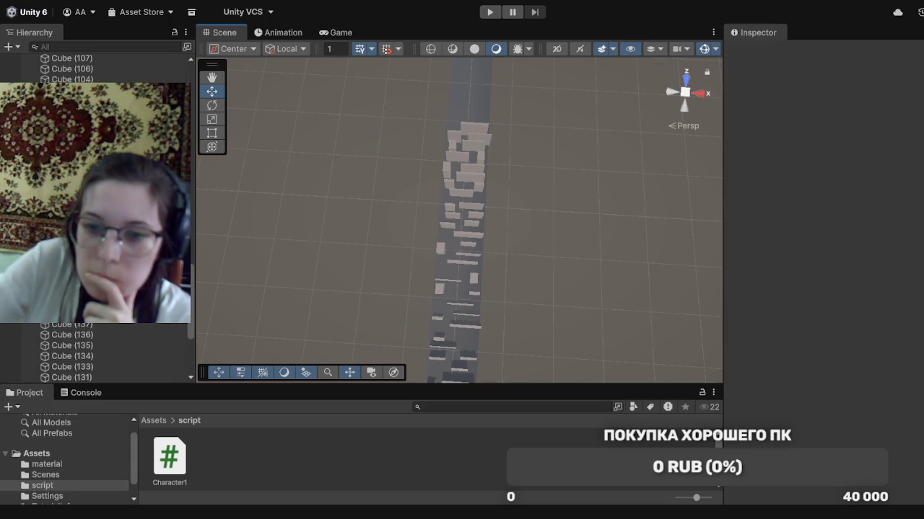
pyautogui.click(463, 266)
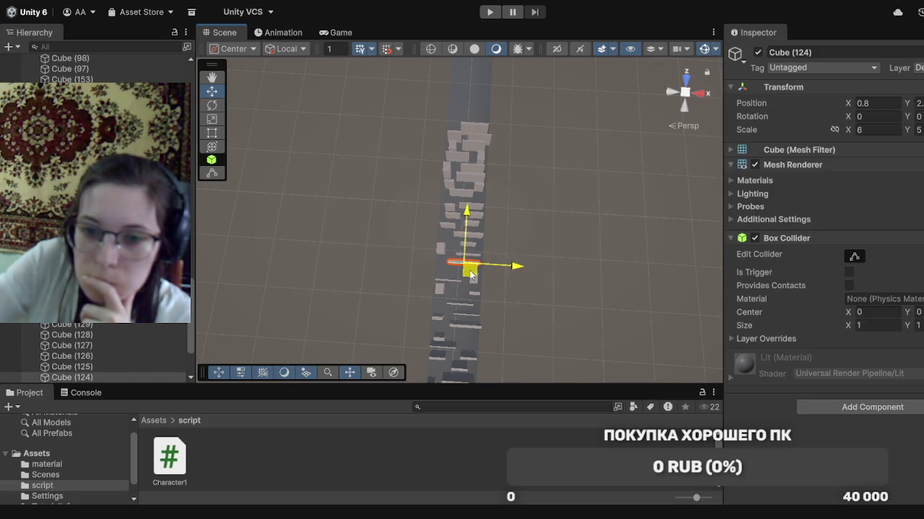
pyautogui.press('Delete')
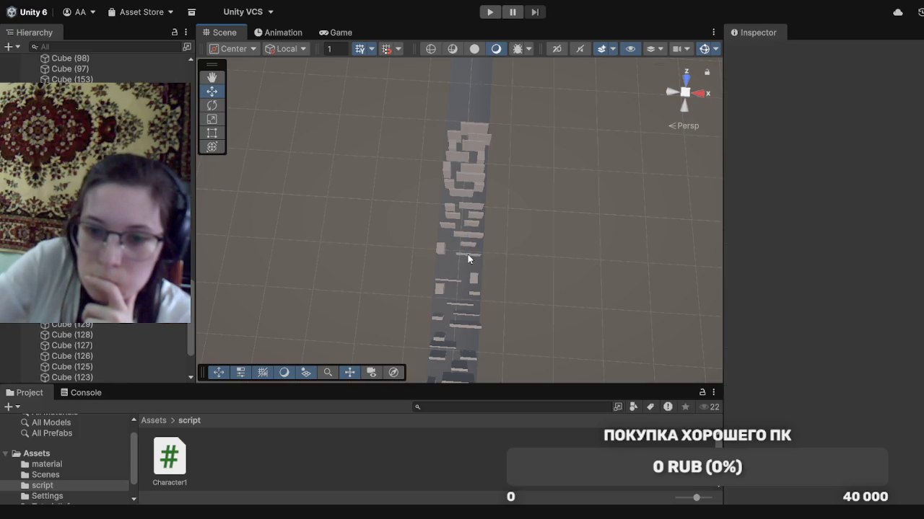
# Slide Cube (118) toward the left side and Cube (117) toward the right edge
pyautogui.click(468, 259)
pyautogui.moveTo(462, 269); pyautogui.dragTo(448, 276)
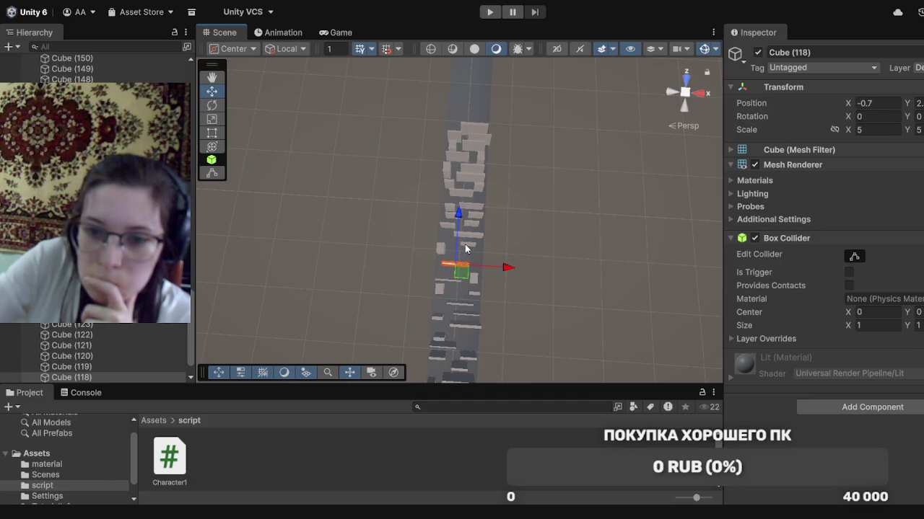
pyautogui.click(466, 249)
pyautogui.moveTo(462, 251); pyautogui.dragTo(467, 257)
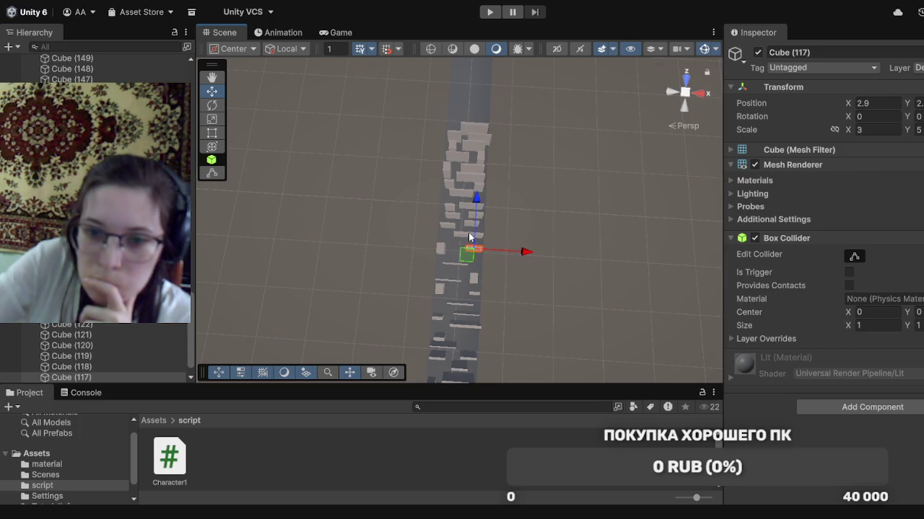
pyautogui.click(468, 233)
pyautogui.click(467, 233)
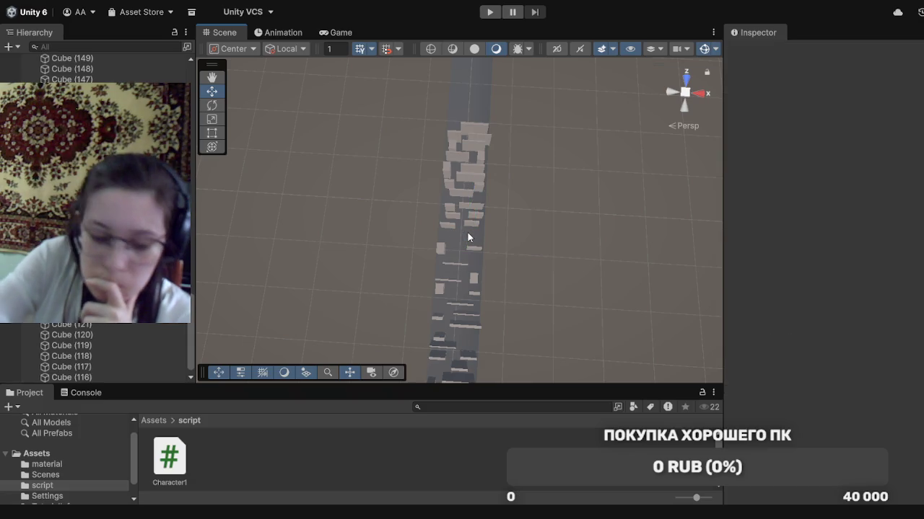
# Move Cube (149) left, Cube (123) right, and Cube (143) toward the runway centre
pyautogui.click(469, 225)
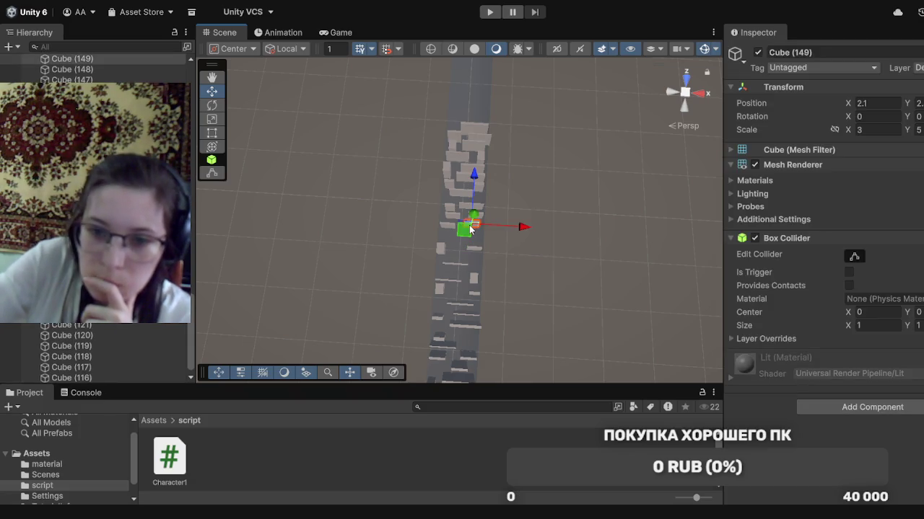
pyautogui.moveTo(469, 228)
pyautogui.mouseDown()
pyautogui.moveTo(453, 255)
pyautogui.moveTo(448, 246)
pyautogui.mouseUp()
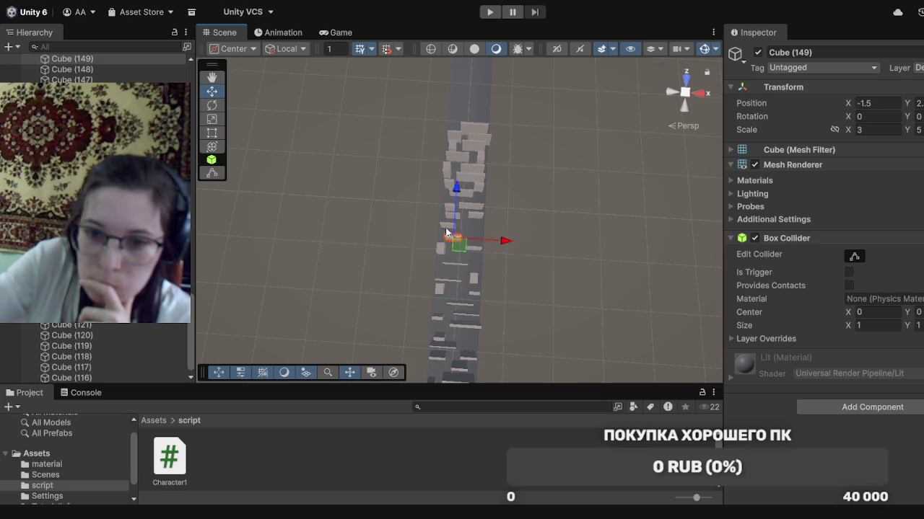
pyautogui.click(446, 230)
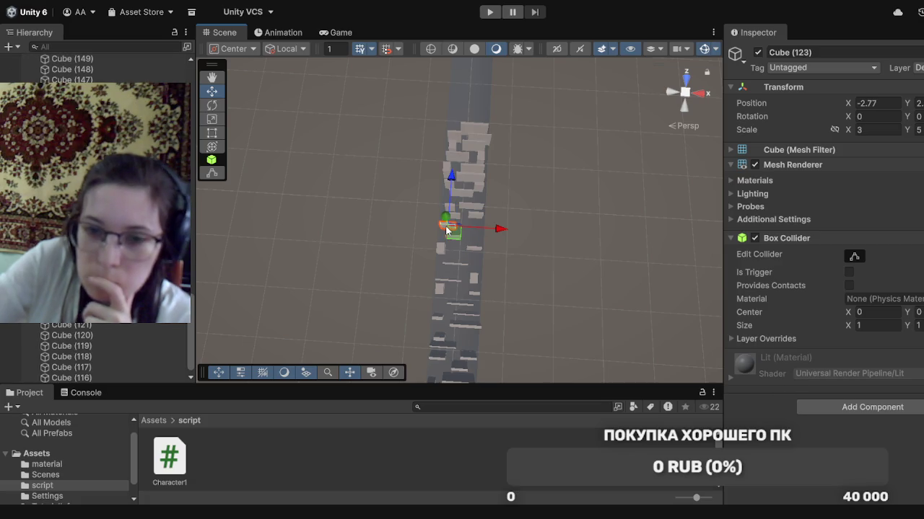
pyautogui.moveTo(447, 230); pyautogui.dragTo(485, 243)
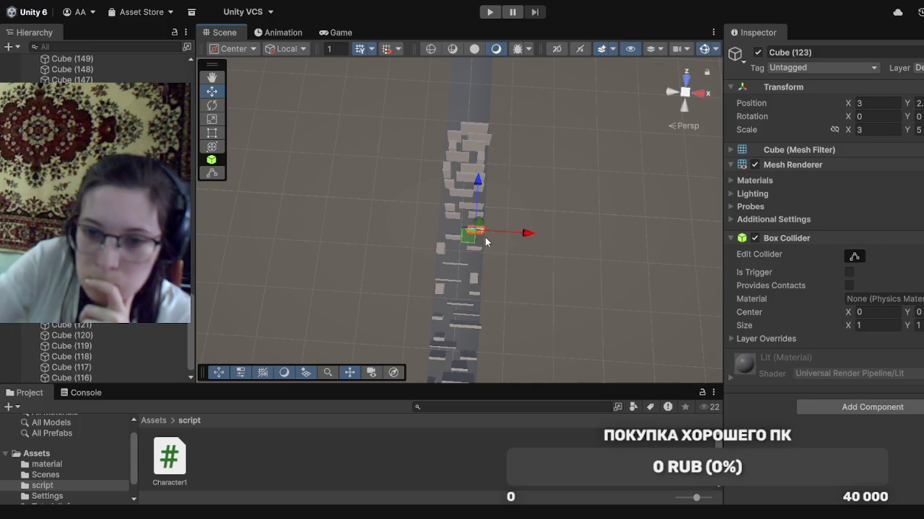
pyautogui.click(456, 215)
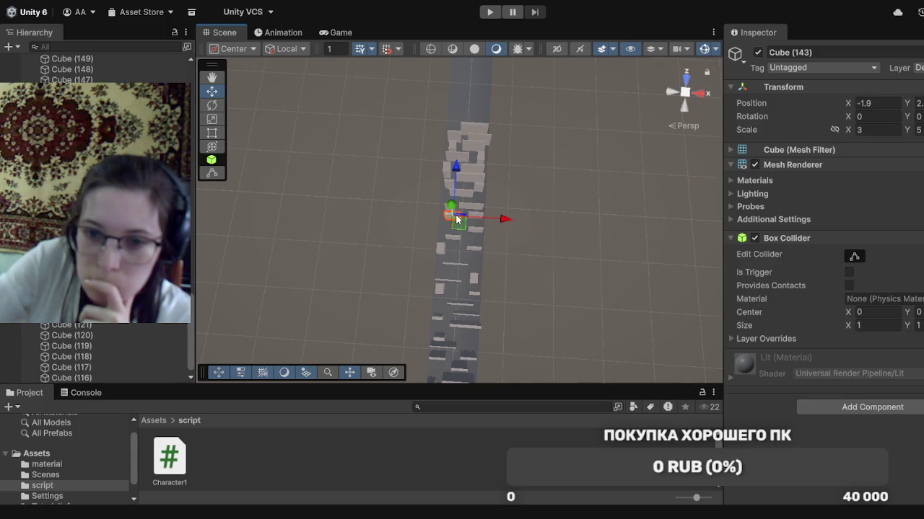
pyautogui.moveTo(456, 217); pyautogui.dragTo(473, 222)
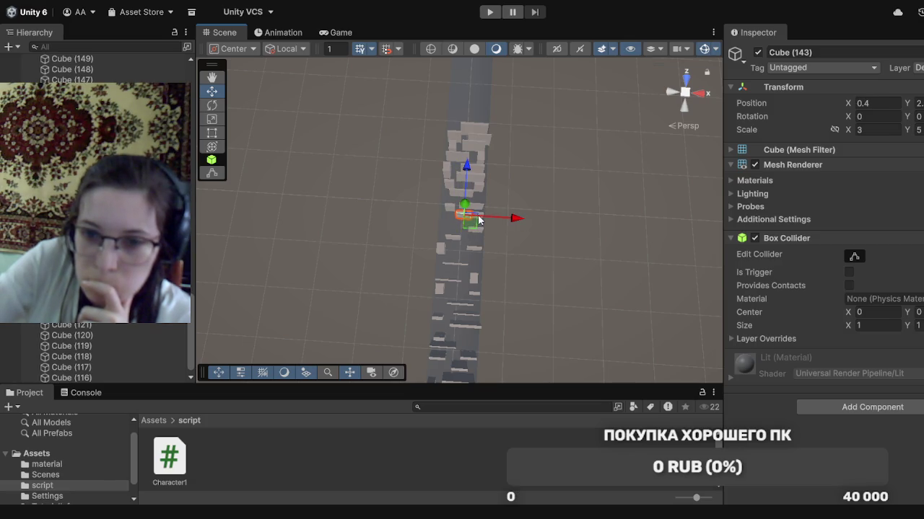
pyautogui.click(498, 203)
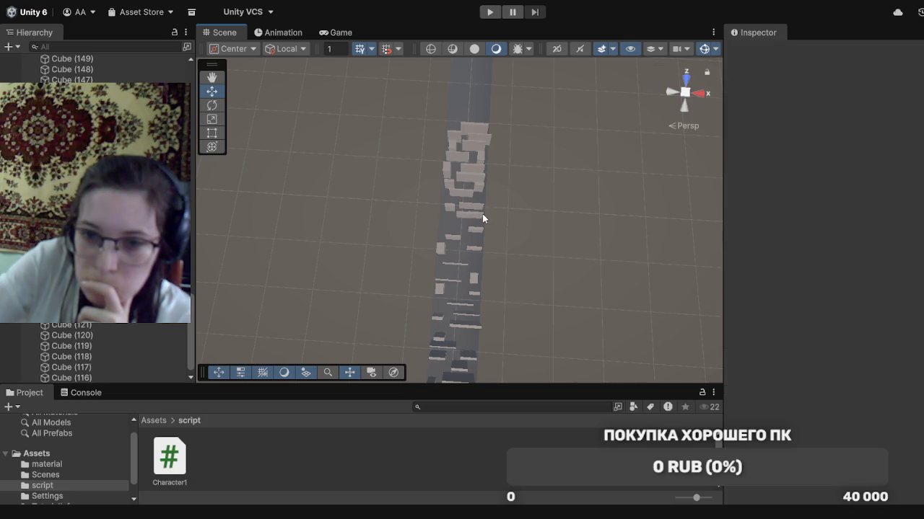
# Move Cube (145) to the runway's left side and delete Cube (142)
pyautogui.click(483, 216)
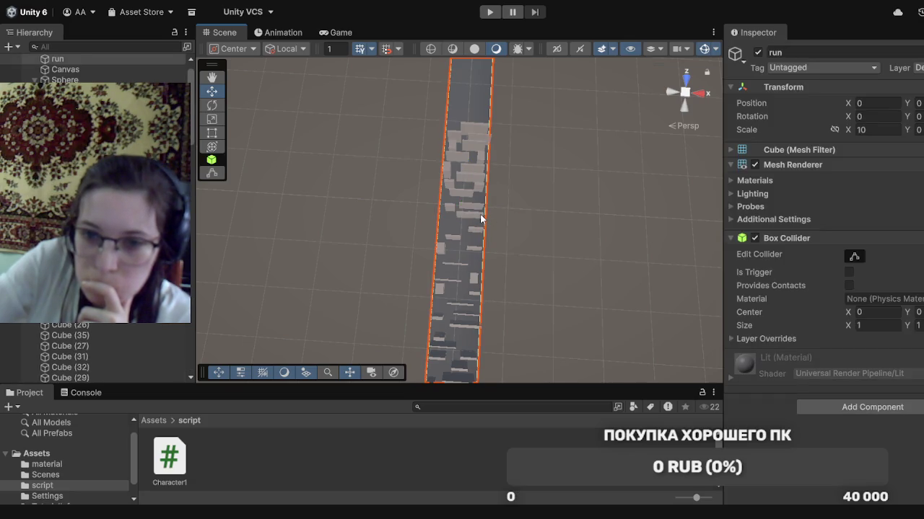
pyautogui.click(474, 220)
pyautogui.moveTo(470, 225); pyautogui.dragTo(445, 231)
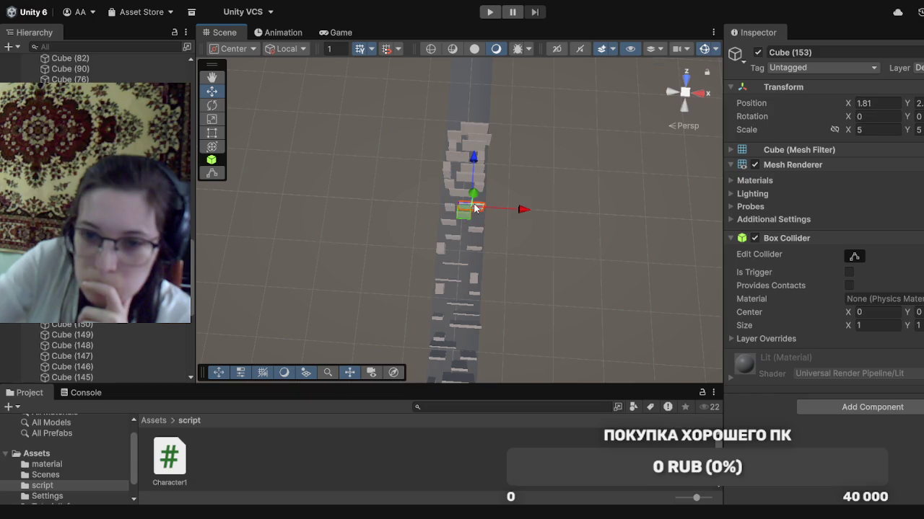
pyautogui.click(473, 208)
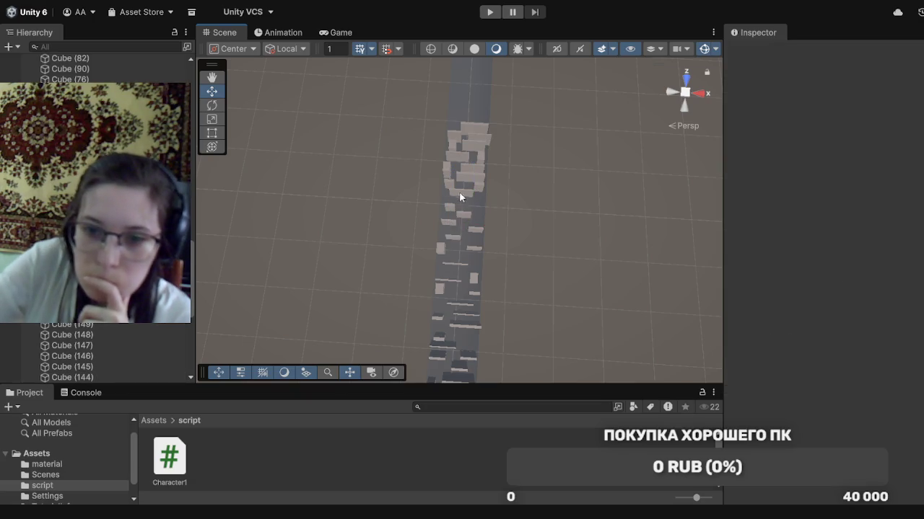
pyautogui.click(462, 191)
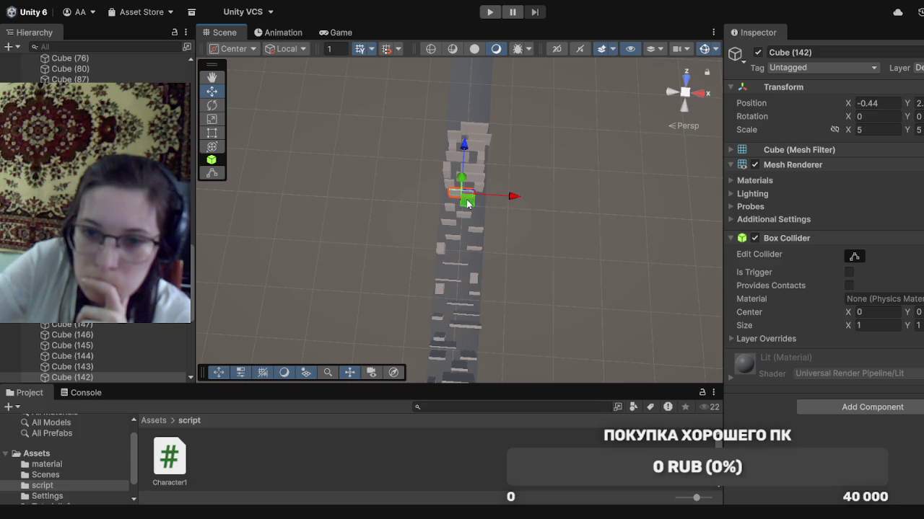
pyautogui.moveTo(474, 205); pyautogui.dragTo(477, 208)
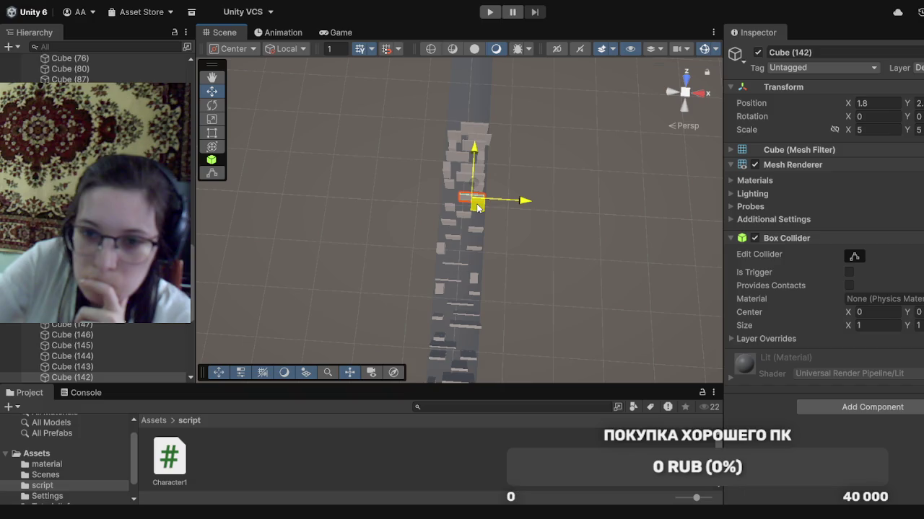
pyautogui.press('Delete')
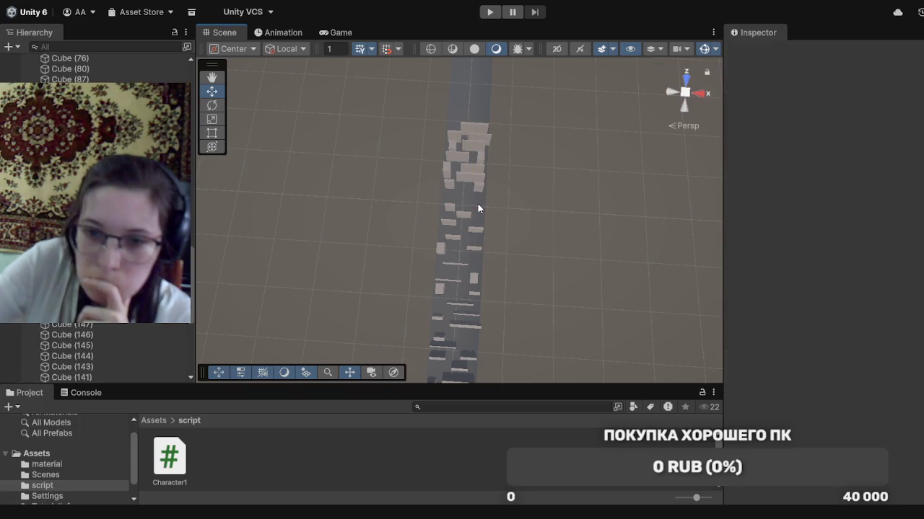
# Push Cube (137) toward the right edge and delete Cube (136)
pyautogui.click(477, 187)
pyautogui.moveTo(475, 193); pyautogui.dragTo(473, 210)
pyautogui.moveTo(475, 214); pyautogui.dragTo(477, 232)
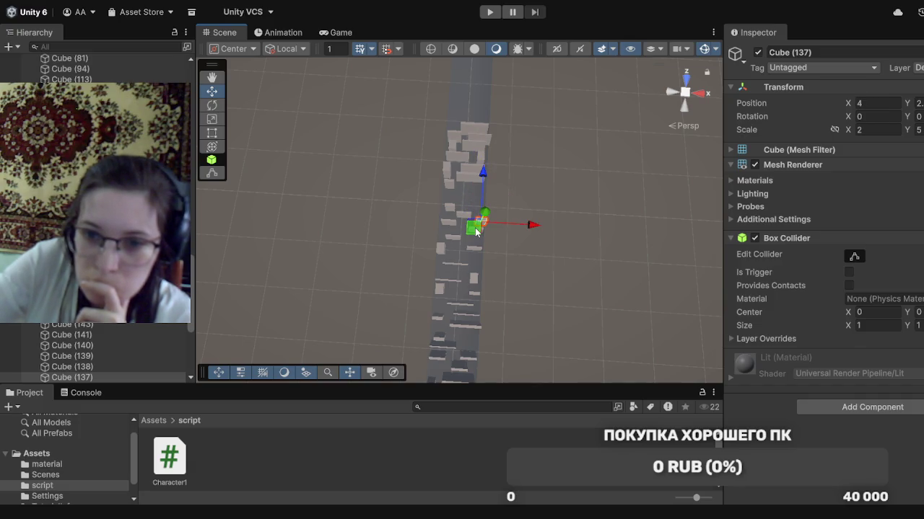
pyautogui.click(469, 178)
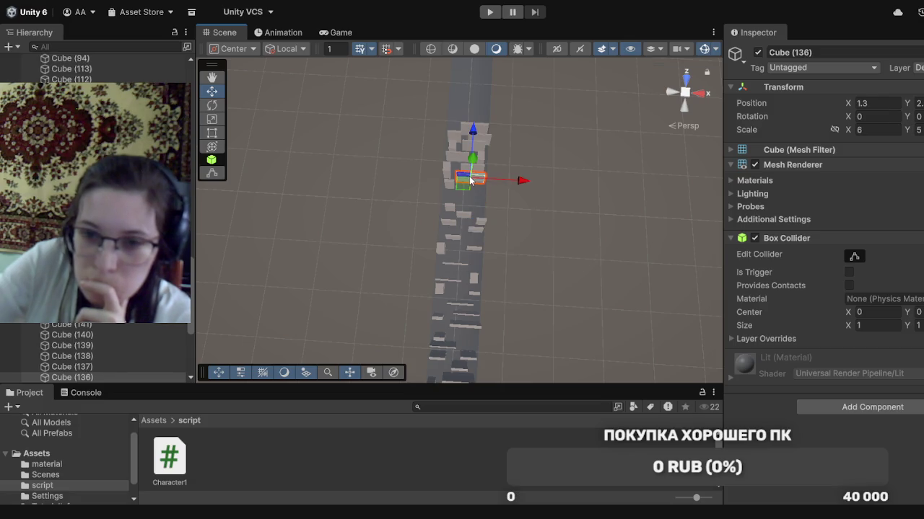
pyautogui.moveTo(465, 189); pyautogui.dragTo(467, 206)
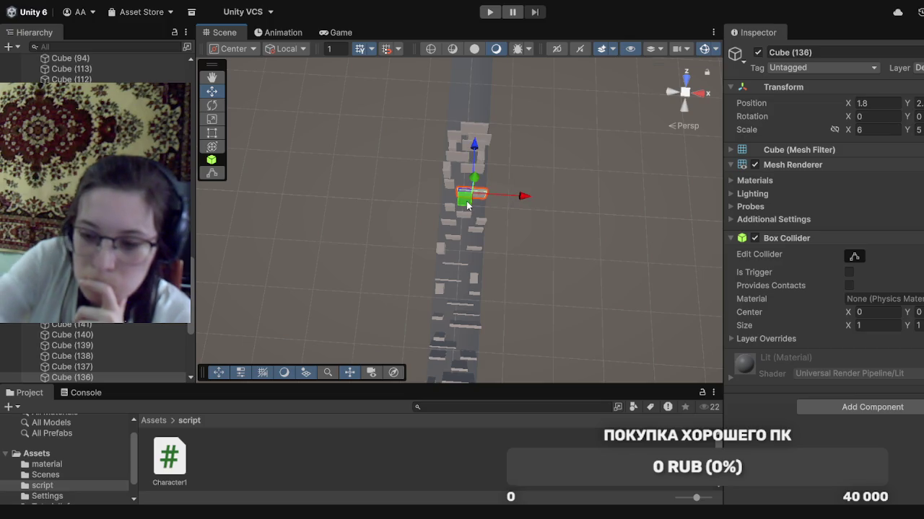
pyautogui.press('Delete')
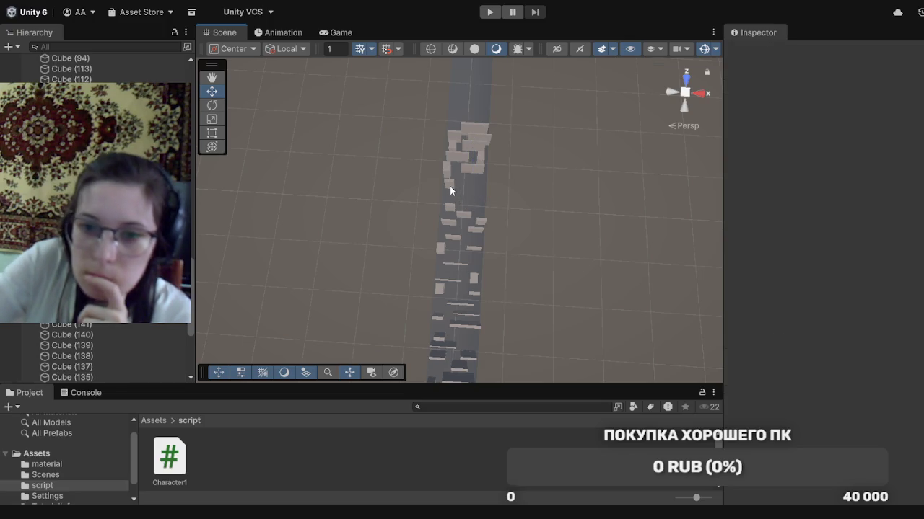
# Move Cube (140) to the right, Cube (148) toward centre, and Cube (147) across
pyautogui.click(449, 185)
pyautogui.moveTo(462, 197)
pyautogui.mouseDown()
pyautogui.moveTo(488, 215)
pyautogui.moveTo(476, 209)
pyautogui.mouseUp()
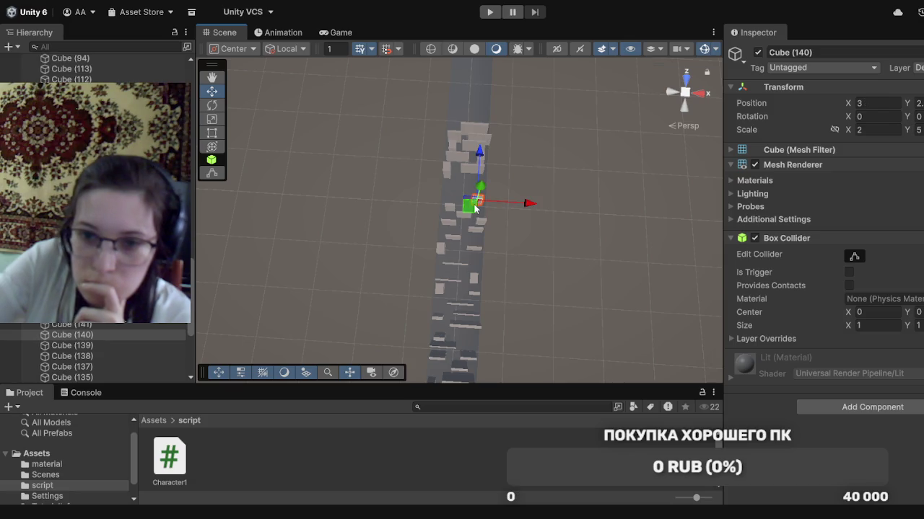
pyautogui.click(446, 171)
pyautogui.moveTo(446, 171); pyautogui.dragTo(469, 209)
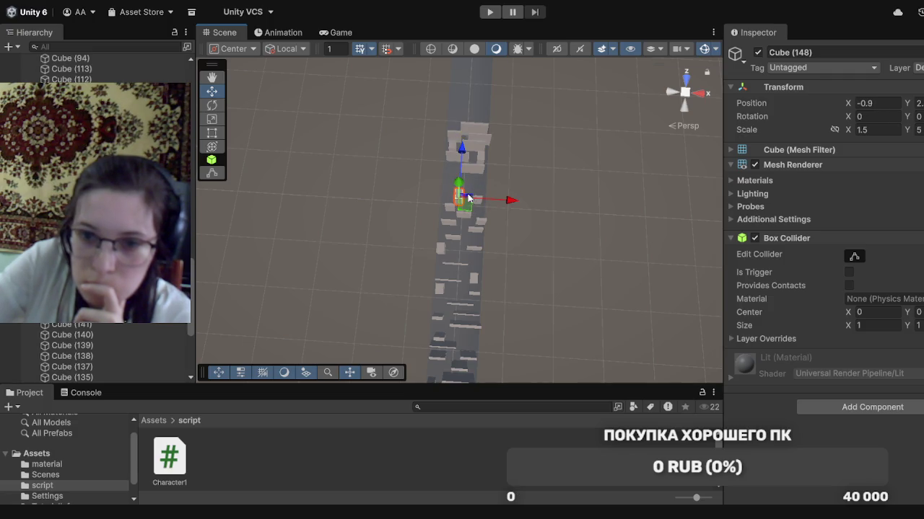
pyautogui.click(467, 175)
pyautogui.moveTo(468, 176); pyautogui.dragTo(453, 192)
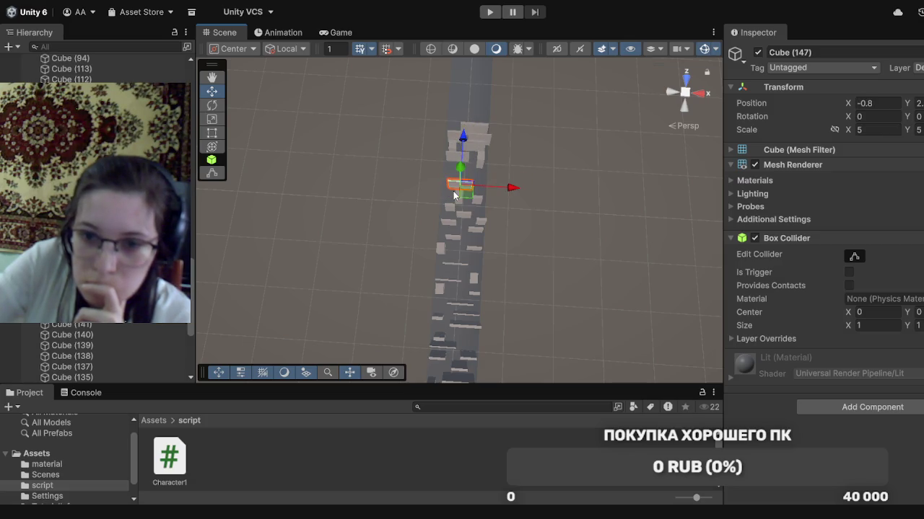
# Shift Cube (150) toward the right side and Cube (151) slightly left
pyautogui.click(477, 163)
pyautogui.moveTo(475, 169); pyautogui.dragTo(474, 181)
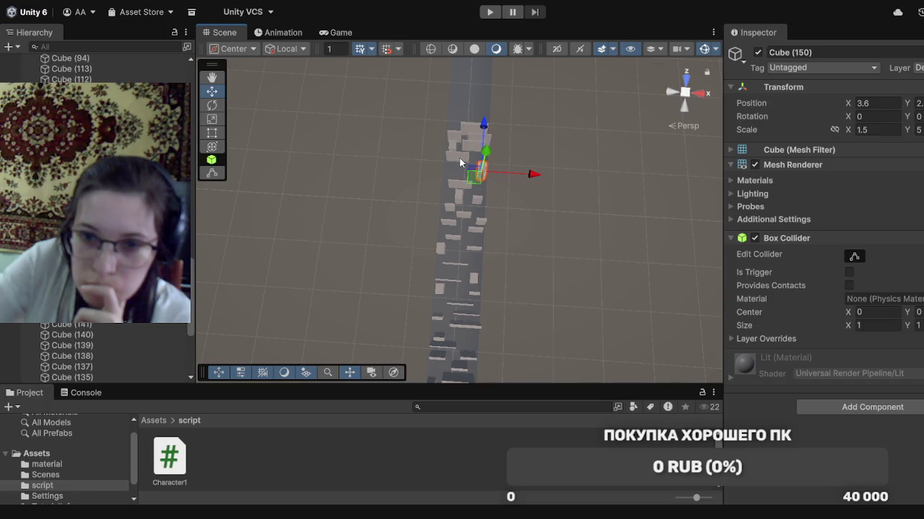
pyautogui.click(459, 157)
pyautogui.moveTo(463, 170); pyautogui.dragTo(461, 180)
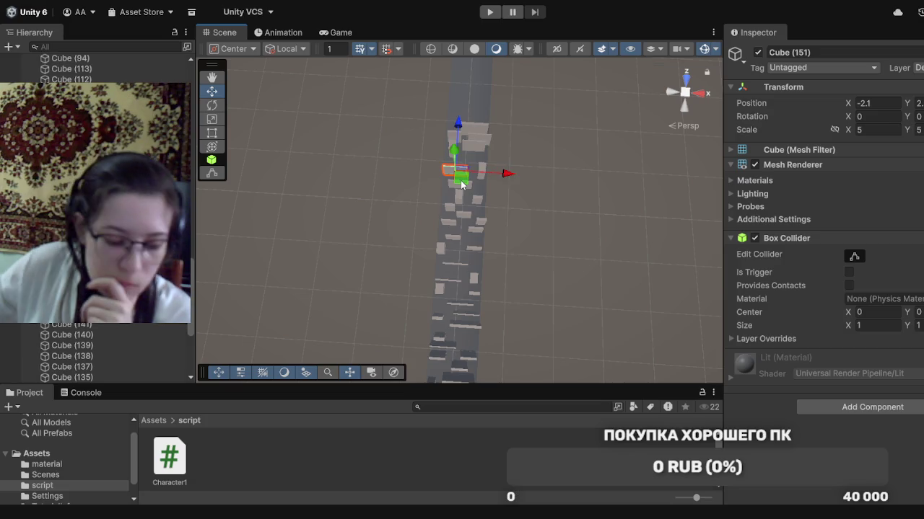
# Further up the runway, shift Cube (138) left, Cube (139) to X -3.3, Cube (146) to X 1.6
pyautogui.press('q')
pyautogui.moveTo(548, 116)
pyautogui.mouseDown()
pyautogui.moveTo(336, 361)
pyautogui.moveTo(316, 501)
pyautogui.mouseUp()
pyautogui.press('w')
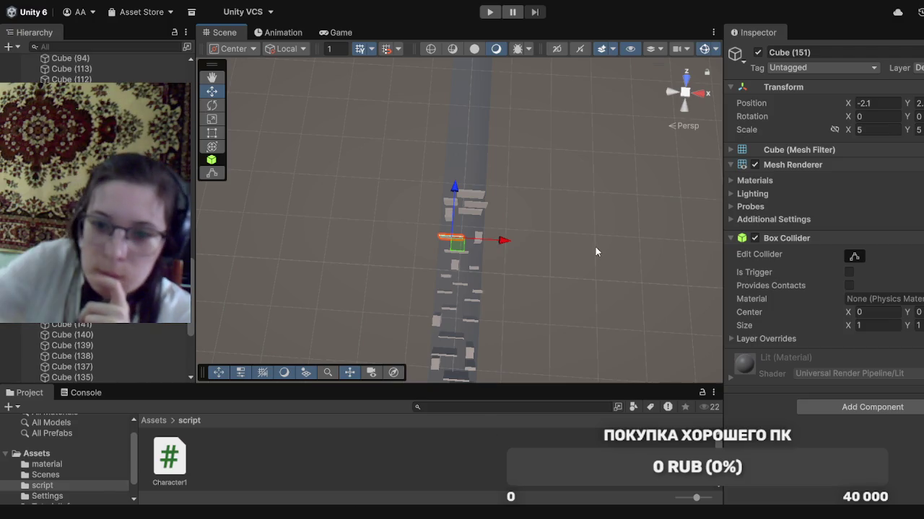
pyautogui.click(467, 217)
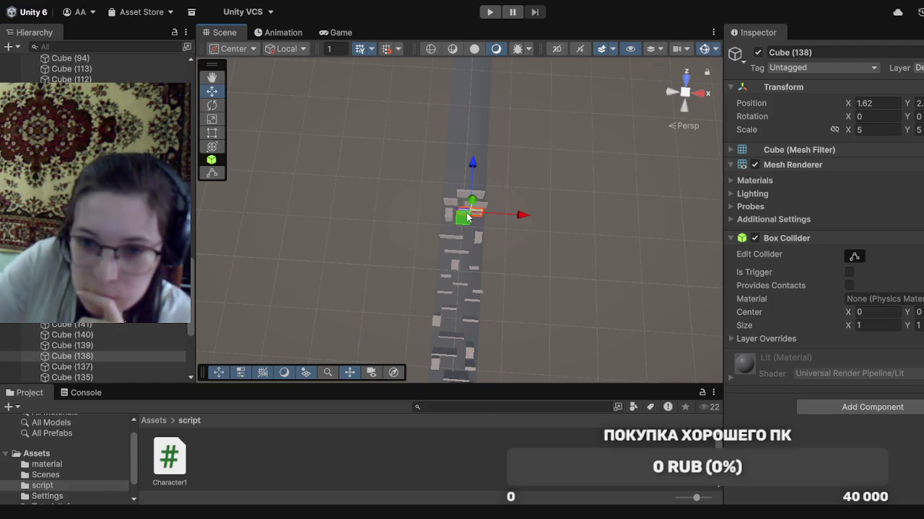
pyautogui.moveTo(465, 221)
pyautogui.mouseDown()
pyautogui.moveTo(456, 233)
pyautogui.moveTo(448, 229)
pyautogui.mouseUp()
pyautogui.click(448, 218)
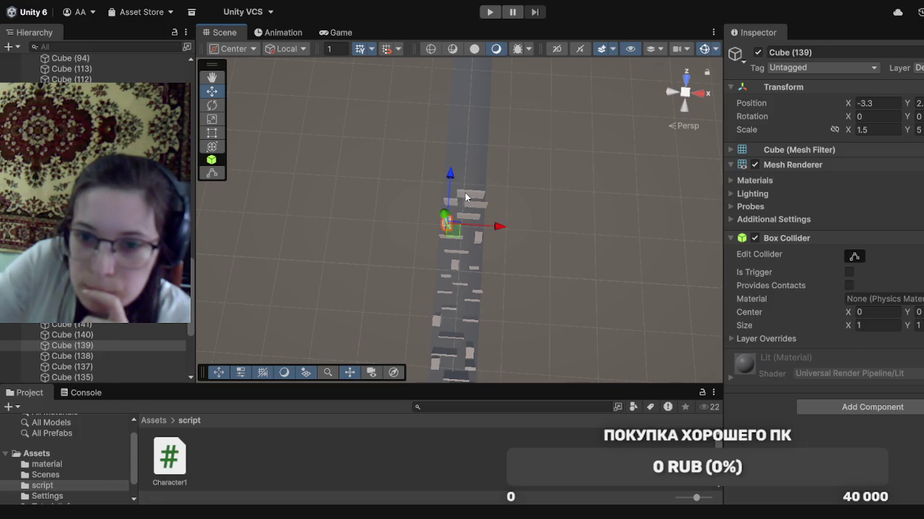
pyautogui.click(466, 196)
pyautogui.moveTo(466, 202); pyautogui.dragTo(467, 195)
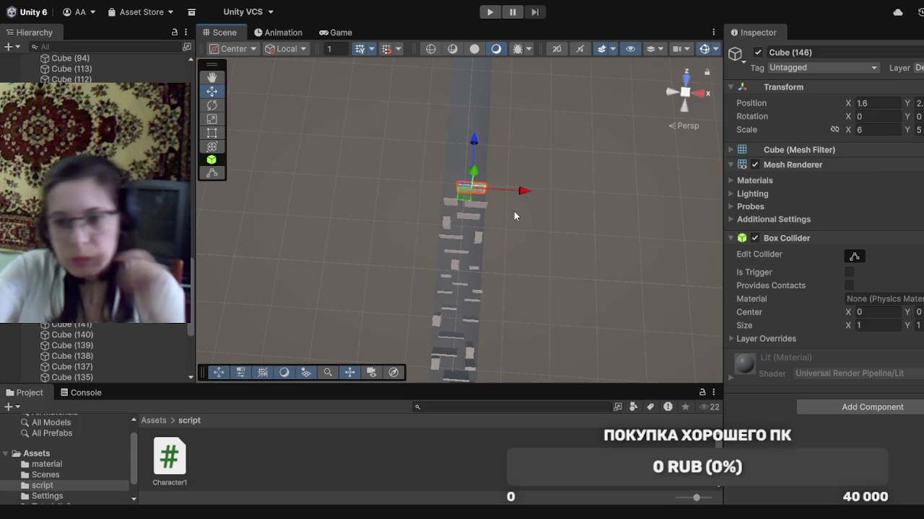
pyautogui.click(567, 218)
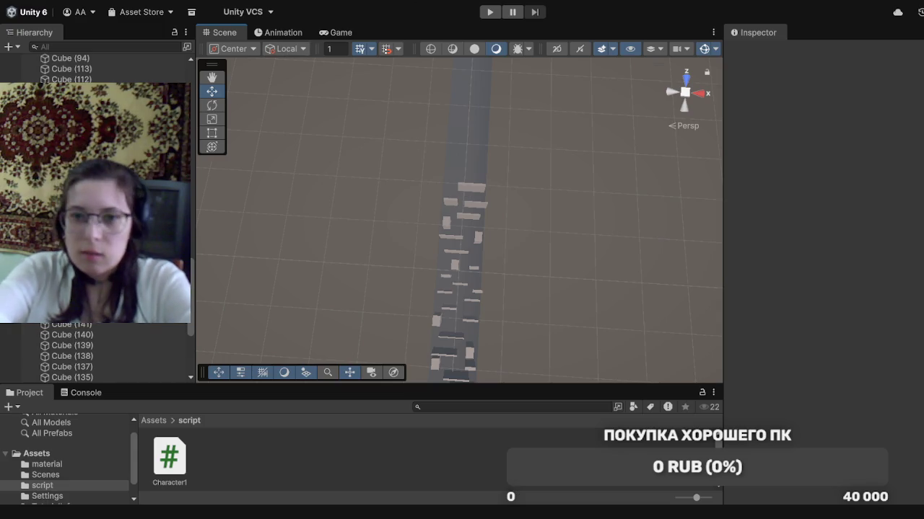
# Play-test the ball around the obstacle walls with W and D, then stop and return to the Scene view
pyautogui.click(487, 13)
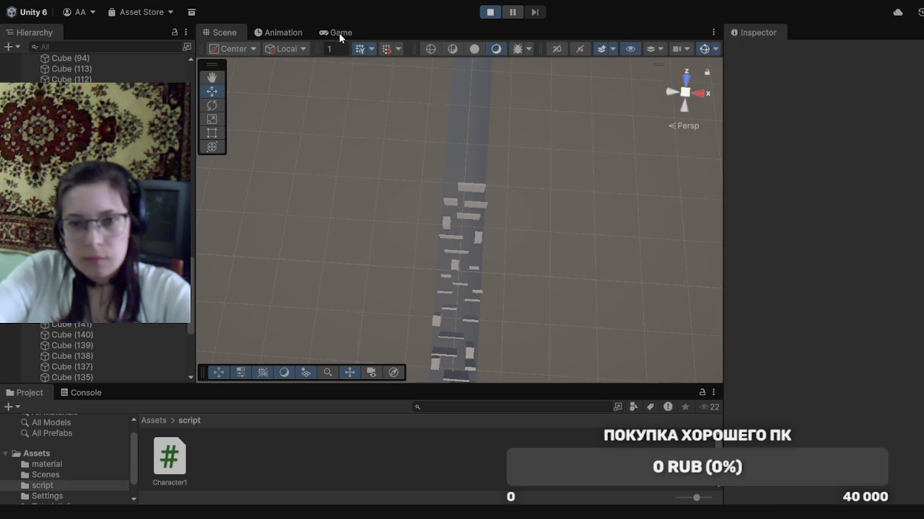
pyautogui.click(339, 33)
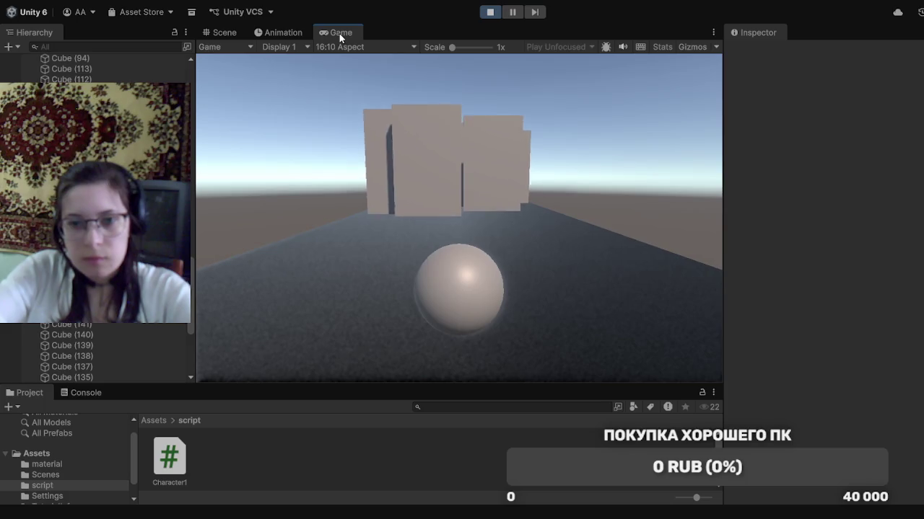
pyautogui.press('w')
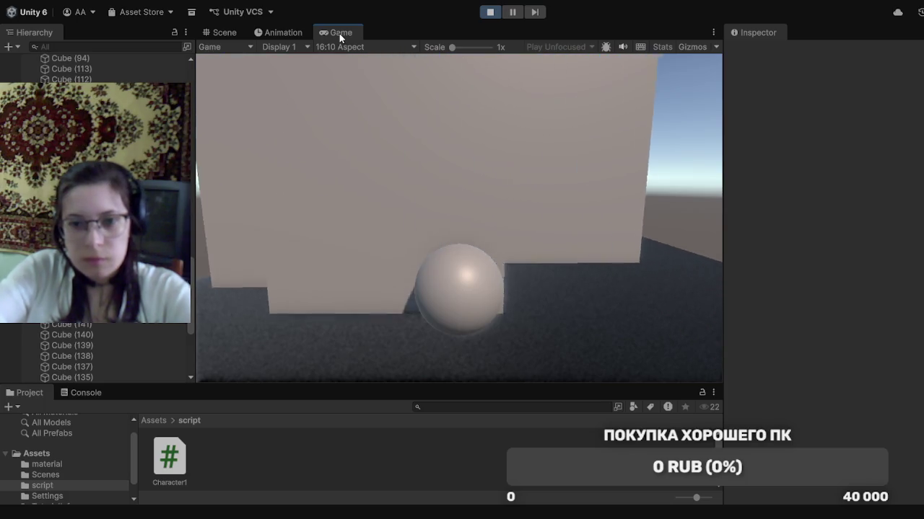
pyautogui.press('d')
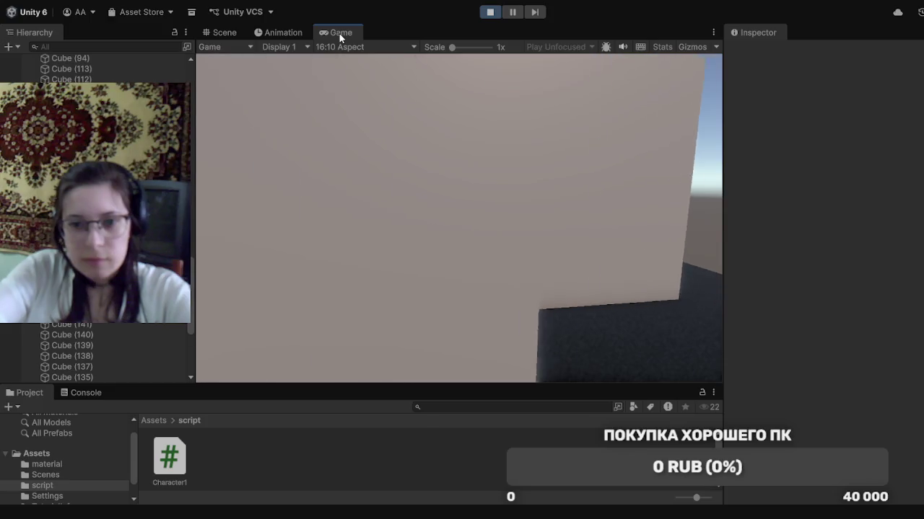
pyautogui.press('d')
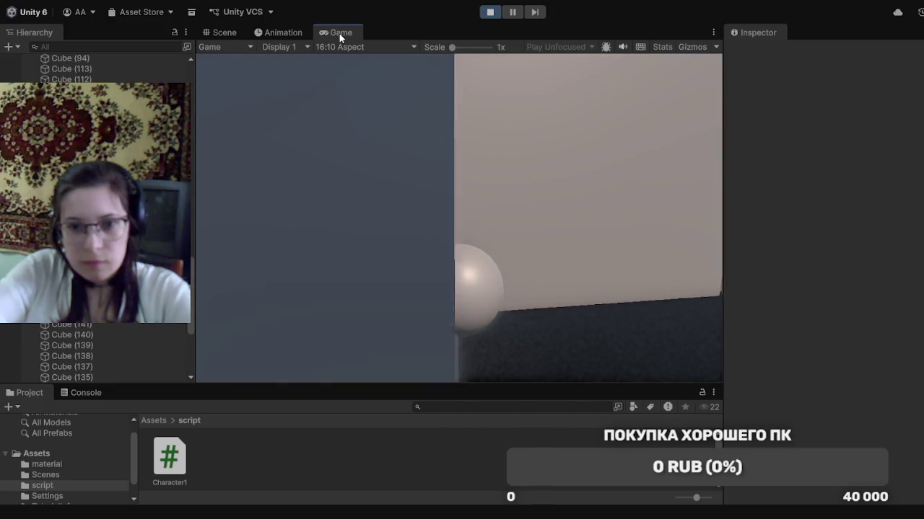
pyautogui.press('w')
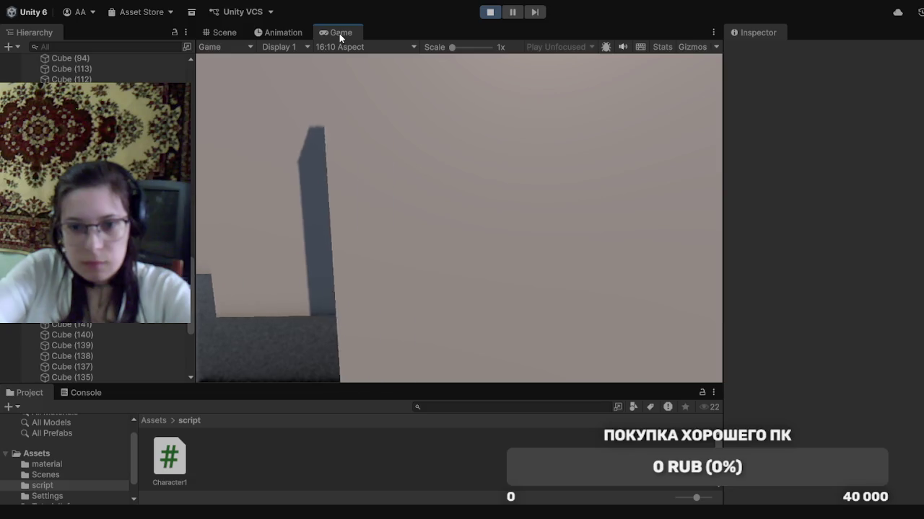
pyautogui.press('d')
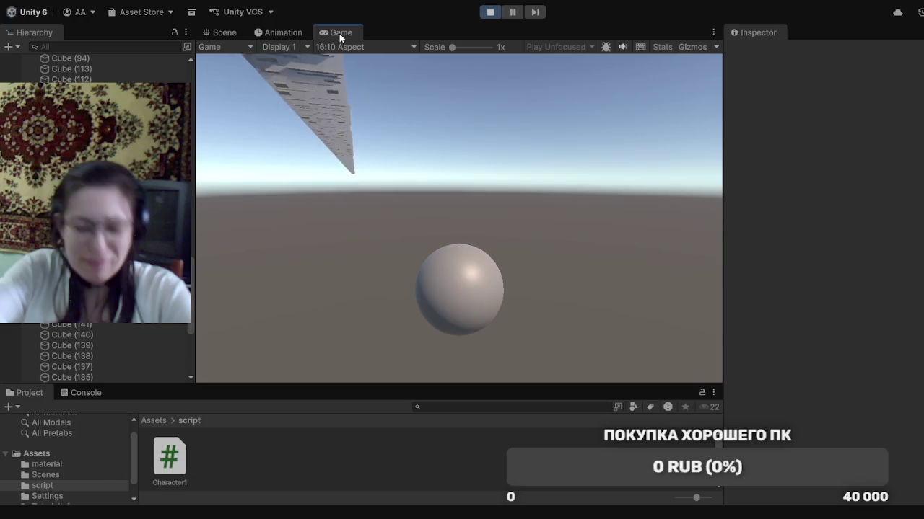
pyautogui.click(490, 13)
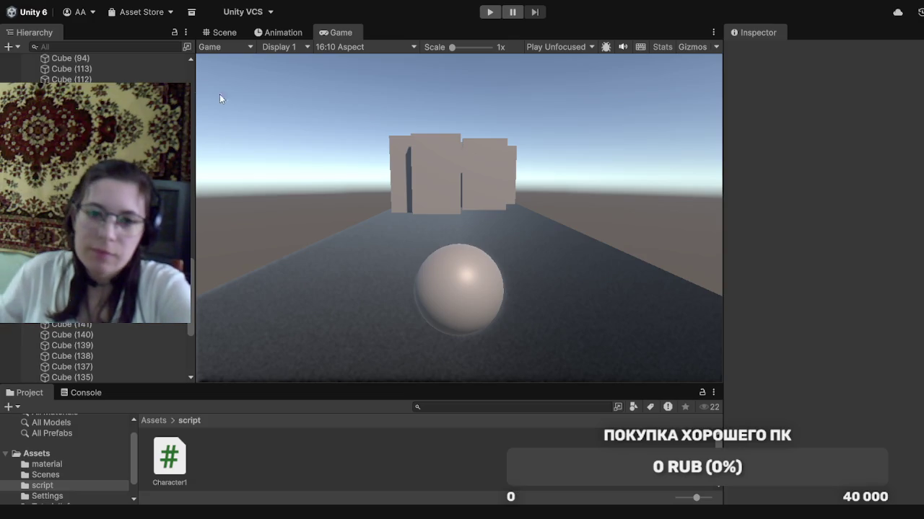
pyautogui.click(224, 33)
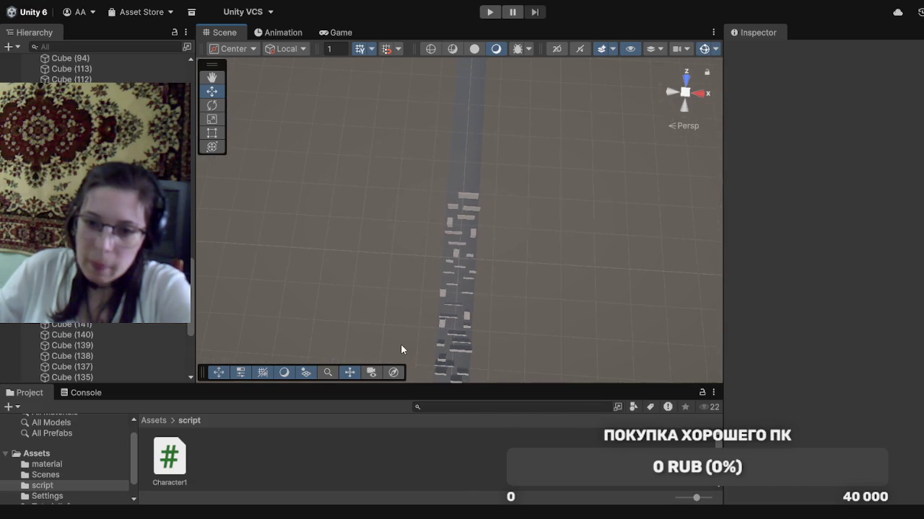
pyautogui.scroll(-3, 410, 325)
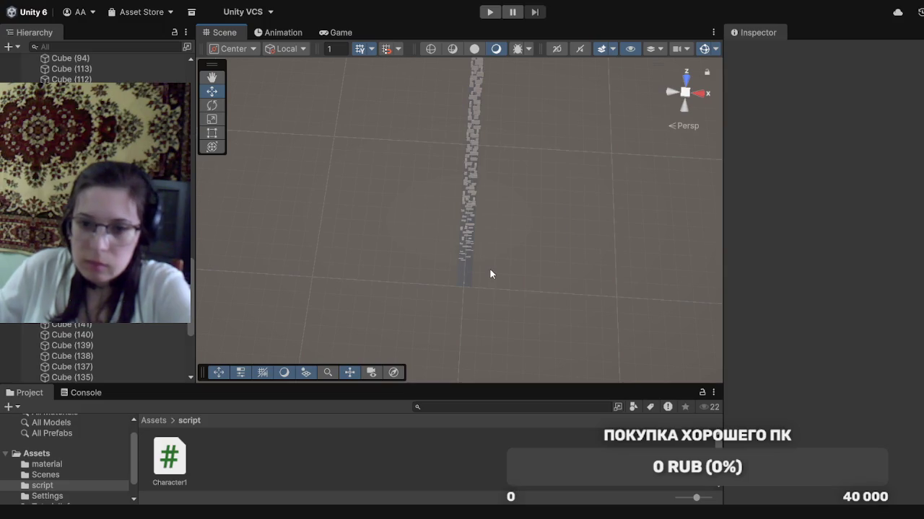
pyautogui.scroll(5, 490, 274)
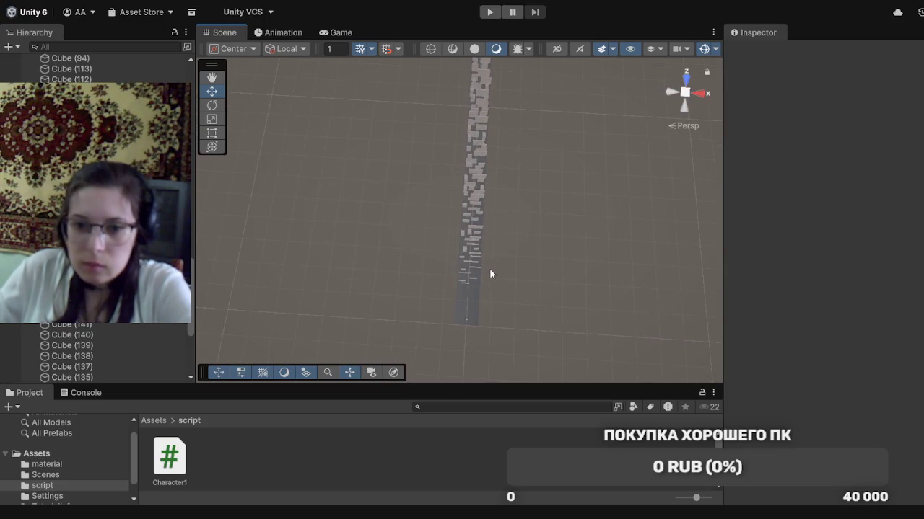
pyautogui.scroll(5, 490, 274)
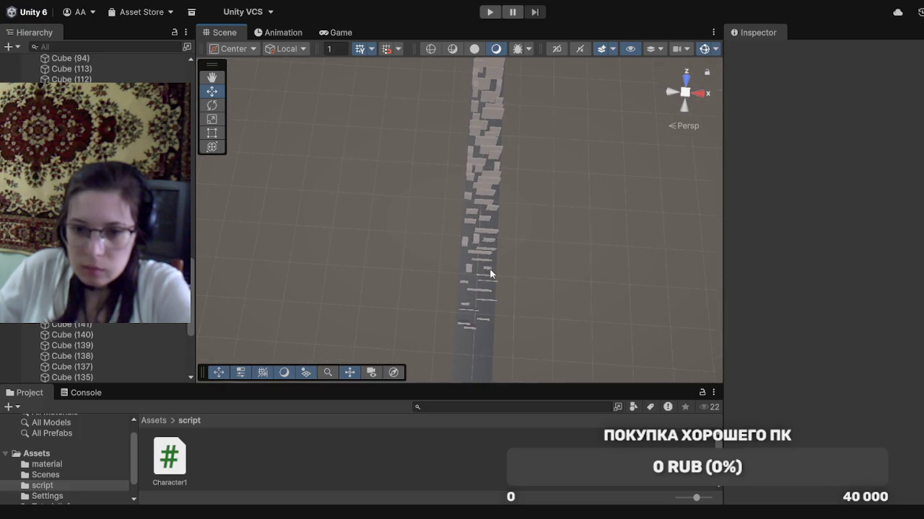
pyautogui.scroll(5, 490, 274)
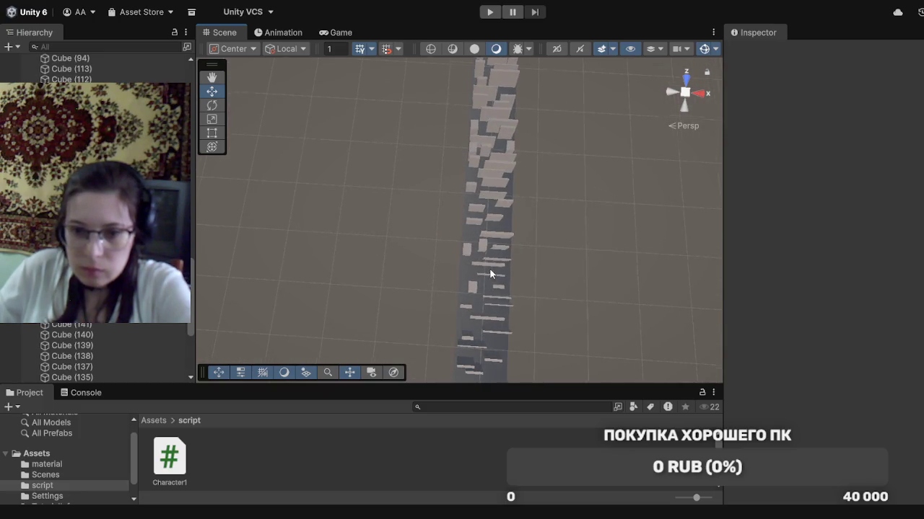
pyautogui.moveTo(572, 349)
pyautogui.mouseDown()
pyautogui.moveTo(567, 192)
pyautogui.moveTo(527, 169)
pyautogui.mouseUp()
pyautogui.scroll(5, 515, 335)
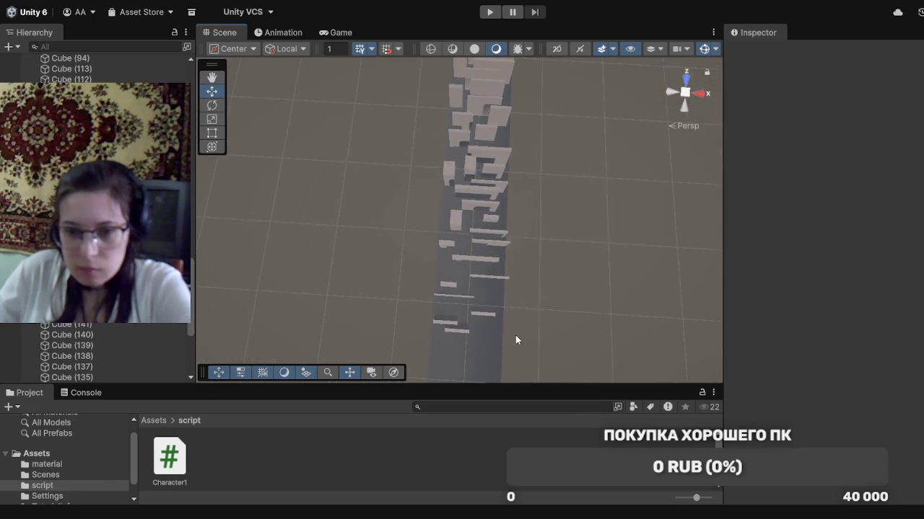
pyautogui.scroll(5, 517, 334)
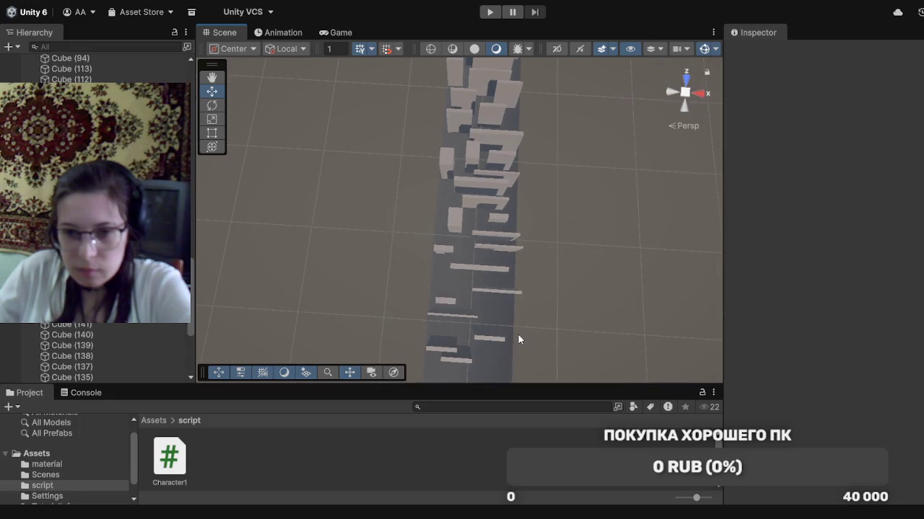
pyautogui.moveTo(552, 346)
pyautogui.mouseDown()
pyautogui.moveTo(553, 166)
pyautogui.moveTo(473, 147)
pyautogui.mouseUp()
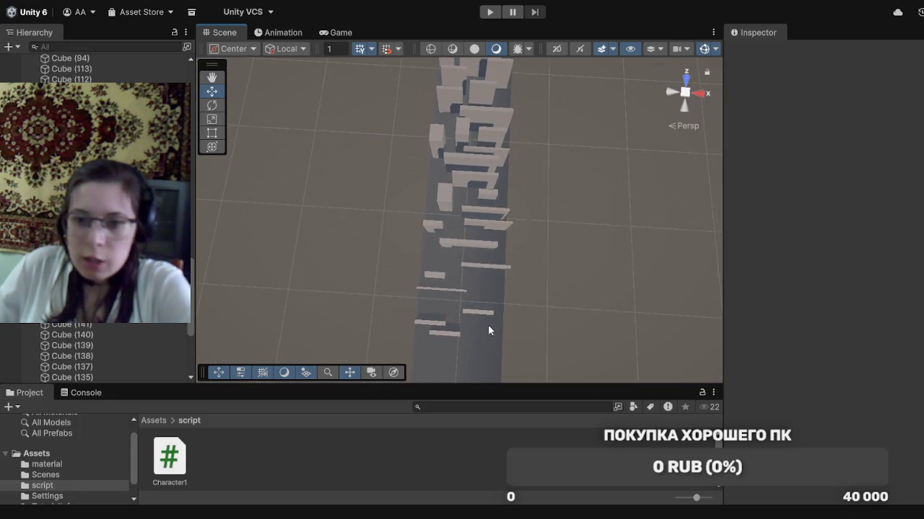
pyautogui.scroll(2, 548, 365)
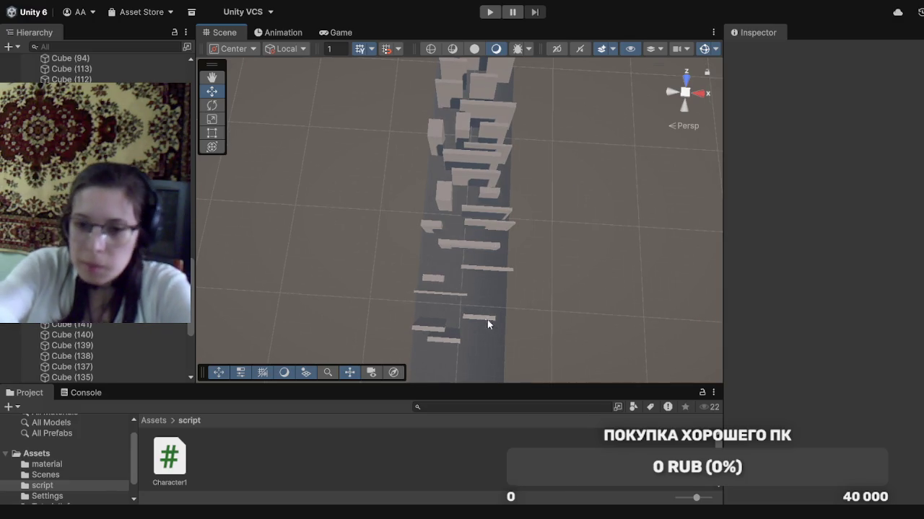
pyautogui.click(453, 295)
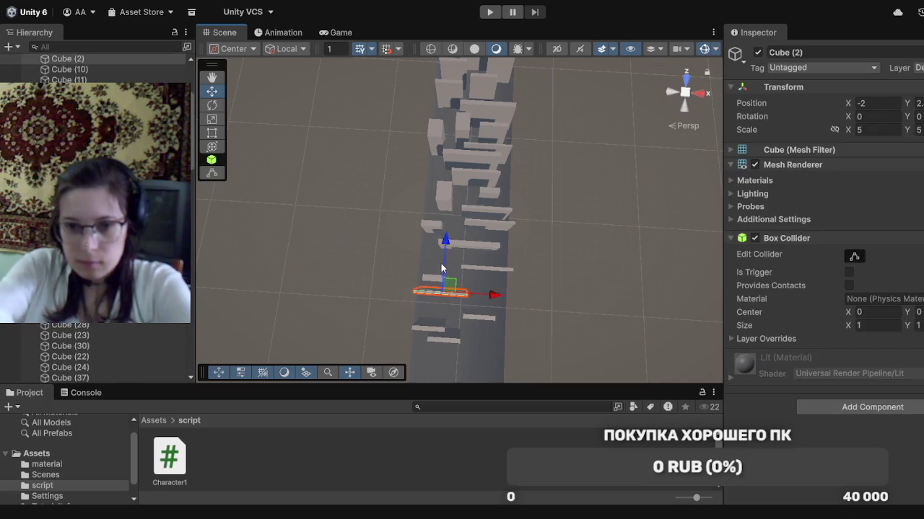
# Slide Cube (2), Cube (9), the Cube plank, Cube (5) and Cube (8) along the runway
pyautogui.moveTo(445, 268)
pyautogui.mouseDown()
pyautogui.moveTo(433, 279)
pyautogui.moveTo(438, 250)
pyautogui.mouseUp()
pyautogui.click(431, 280)
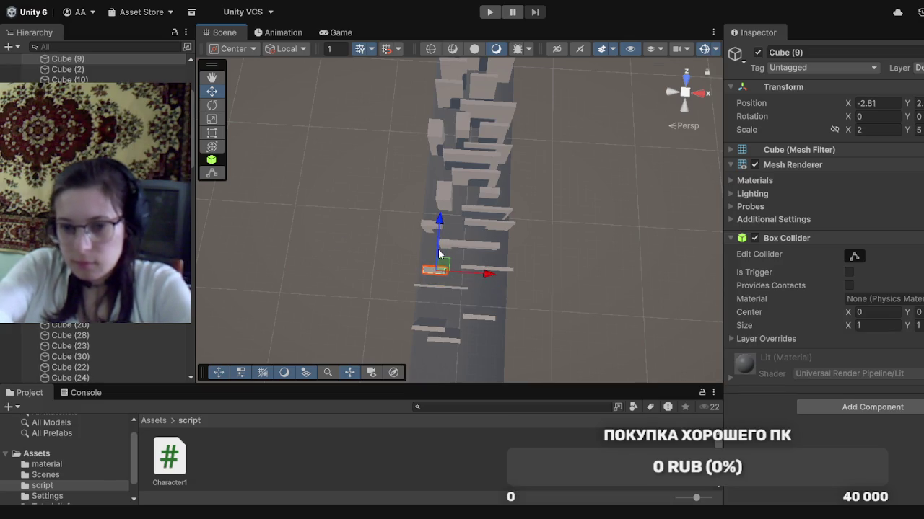
pyautogui.click(505, 275)
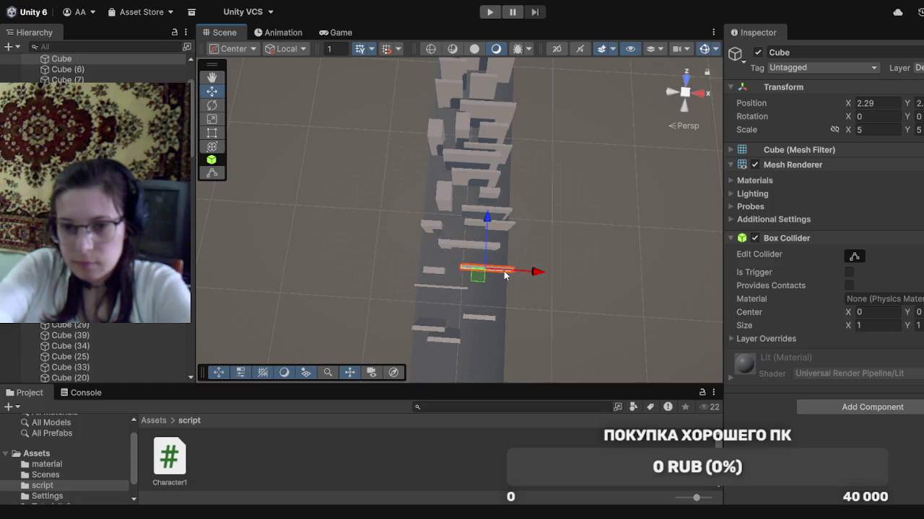
pyautogui.moveTo(483, 242); pyautogui.dragTo(484, 233)
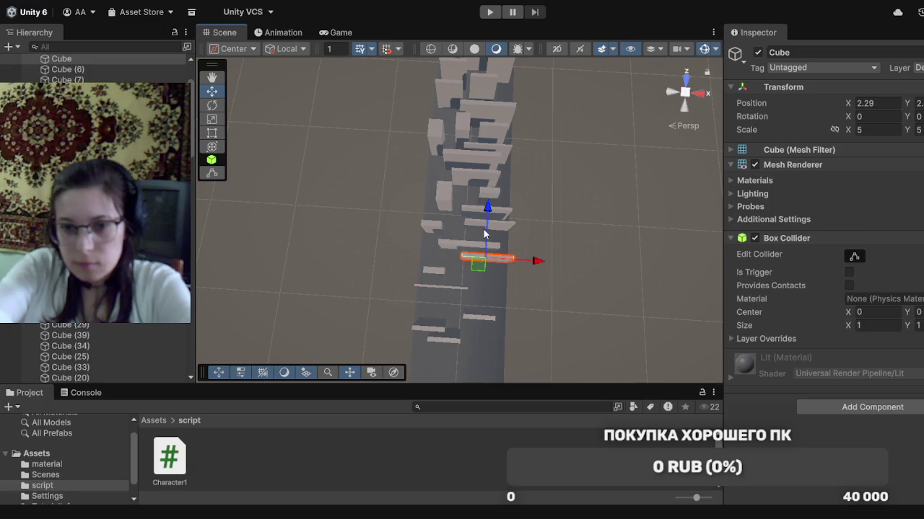
pyautogui.click(448, 247)
pyautogui.moveTo(470, 226)
pyautogui.mouseDown()
pyautogui.moveTo(472, 205)
pyautogui.moveTo(473, 215)
pyautogui.mouseUp()
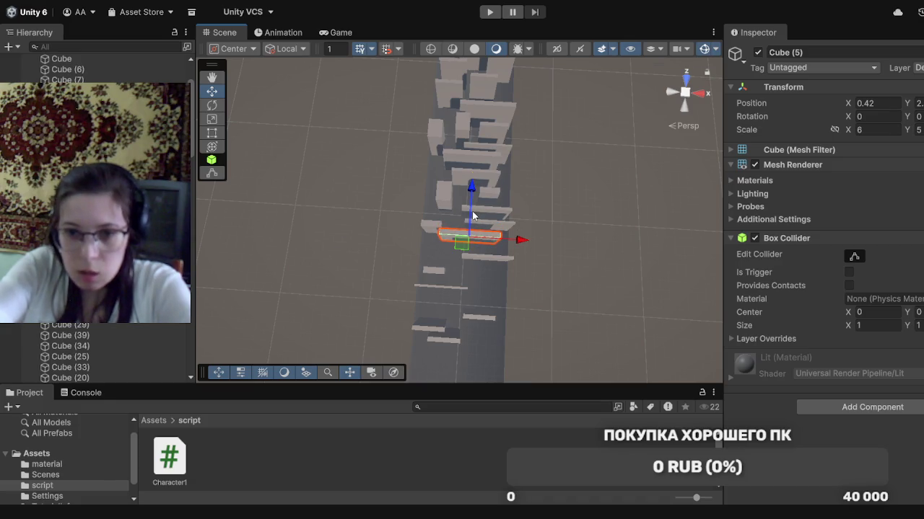
pyautogui.click(429, 230)
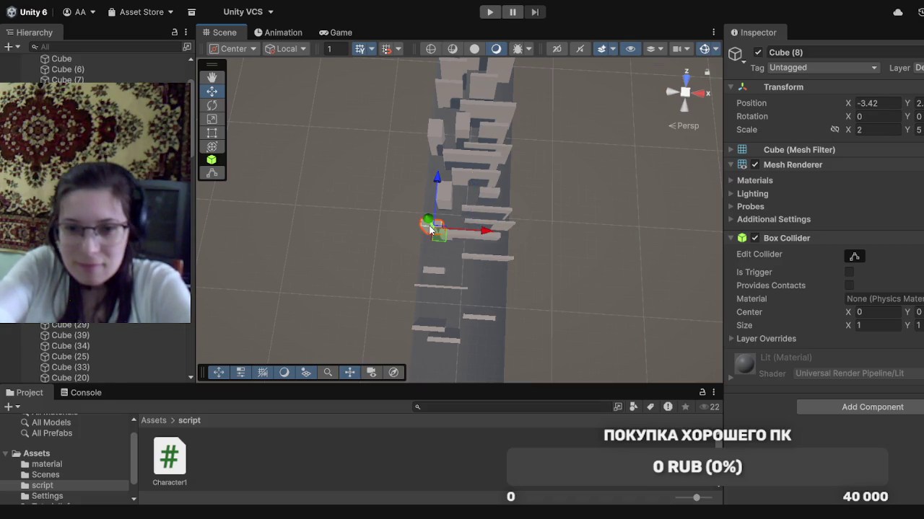
pyautogui.moveTo(434, 210); pyautogui.dragTo(435, 195)
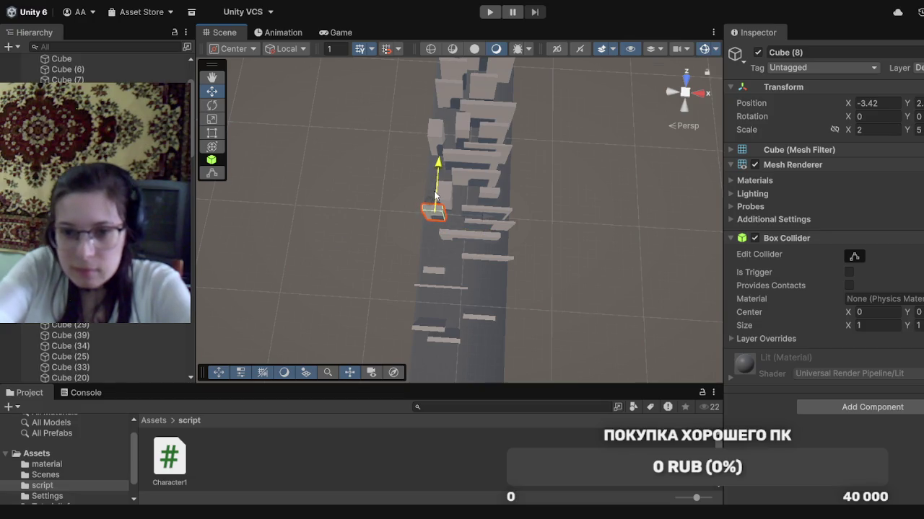
# Delete Cube (11), move Cube (6) to X 2.63, and pull Cube (6) and Cube (1) back
pyautogui.click(505, 227)
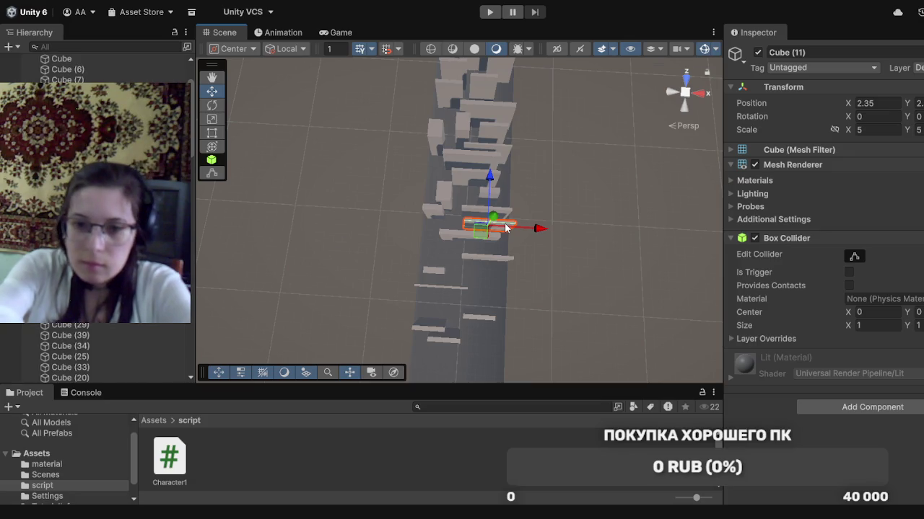
pyautogui.press('Delete')
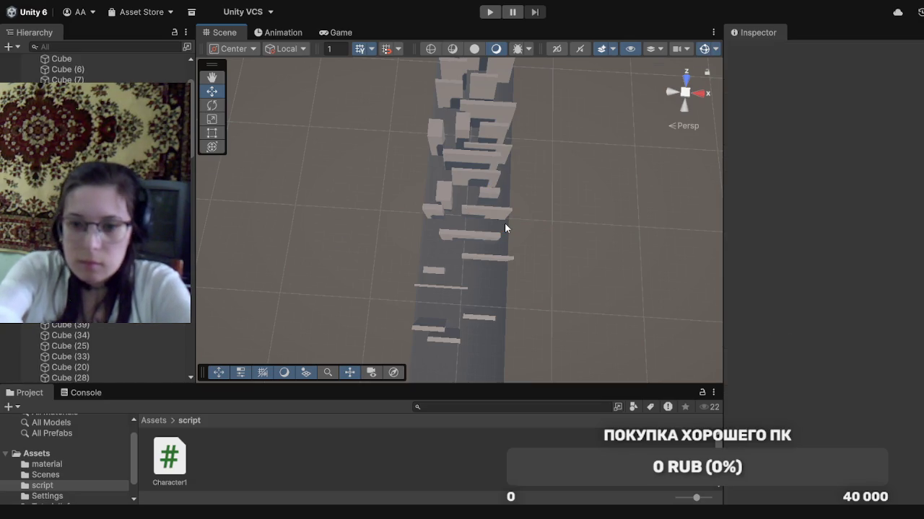
pyautogui.click(500, 219)
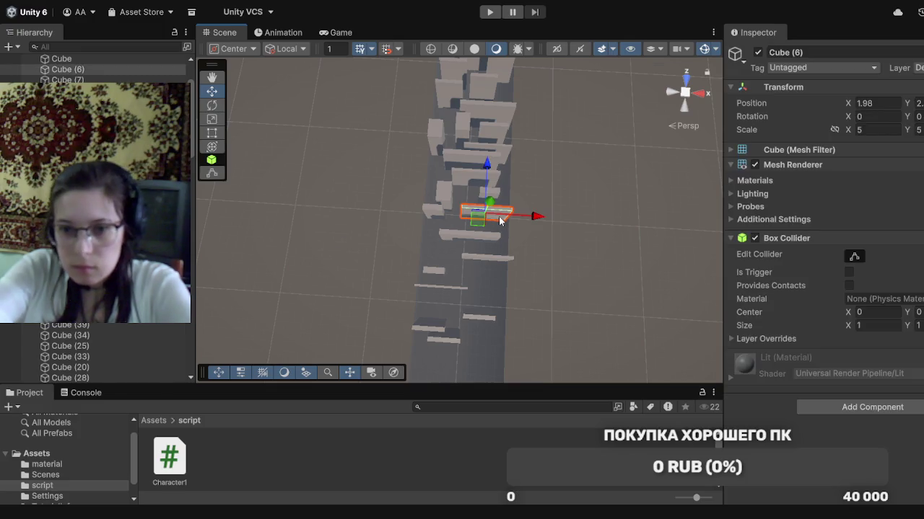
pyautogui.moveTo(527, 217); pyautogui.dragTo(540, 217)
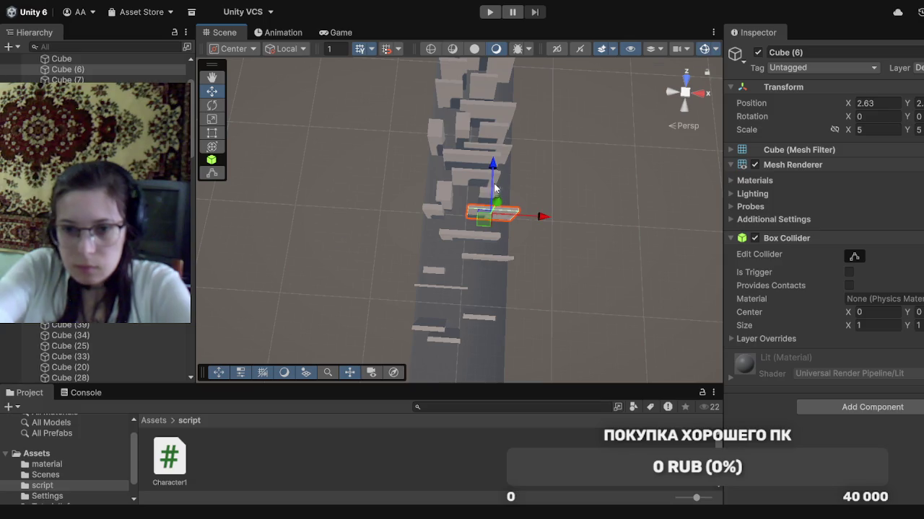
pyautogui.moveTo(495, 190); pyautogui.dragTo(493, 199)
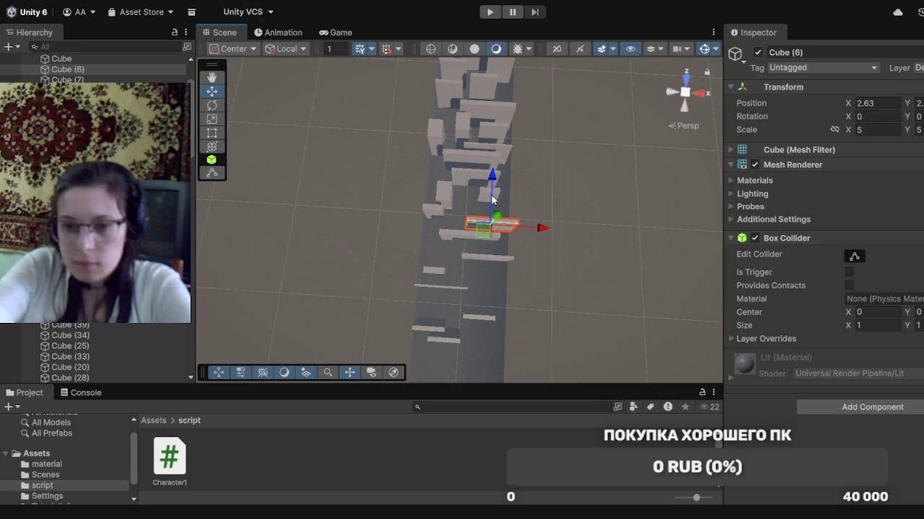
pyautogui.click(482, 196)
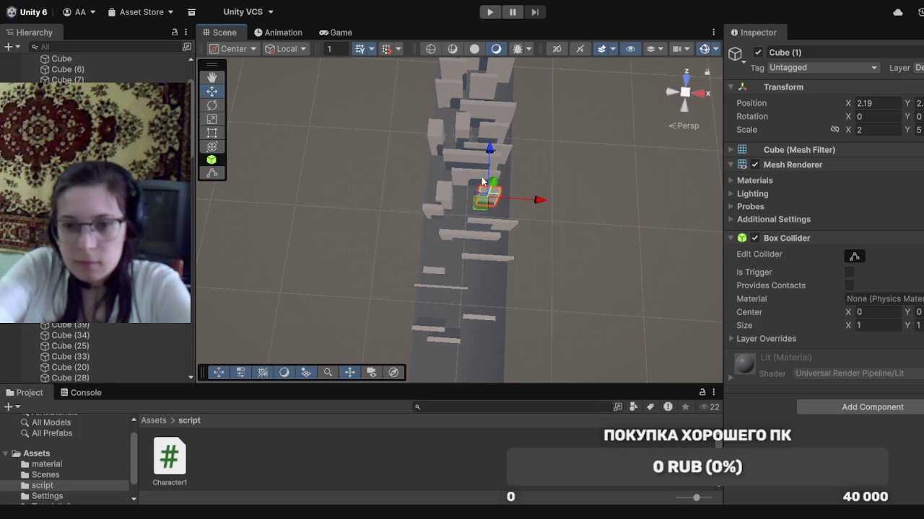
pyautogui.moveTo(490, 166); pyautogui.dragTo(490, 173)
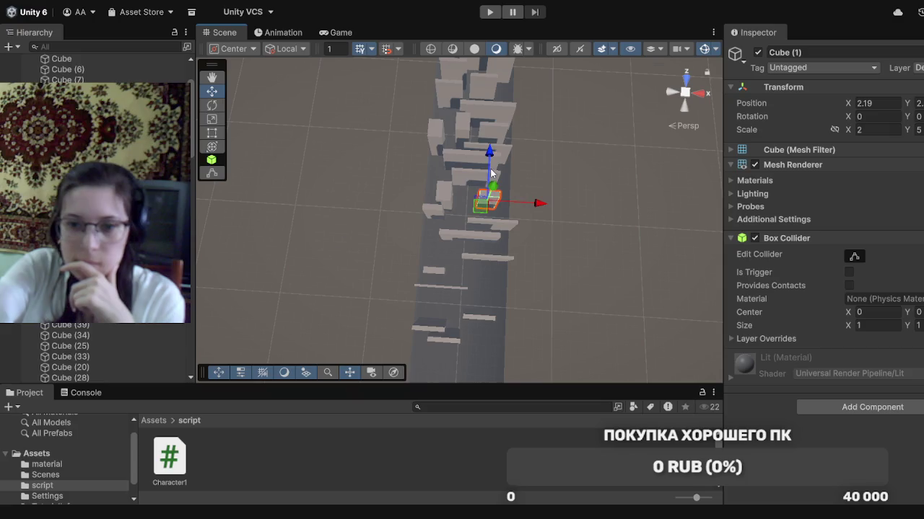